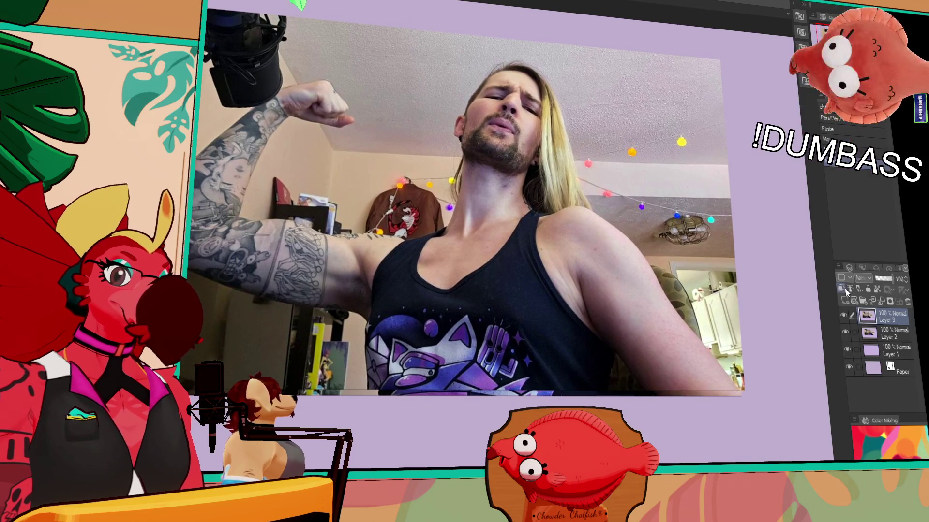
# Ghost the second photo, align it over the first, and delete everything outside the figure
pyautogui.click(880, 279)
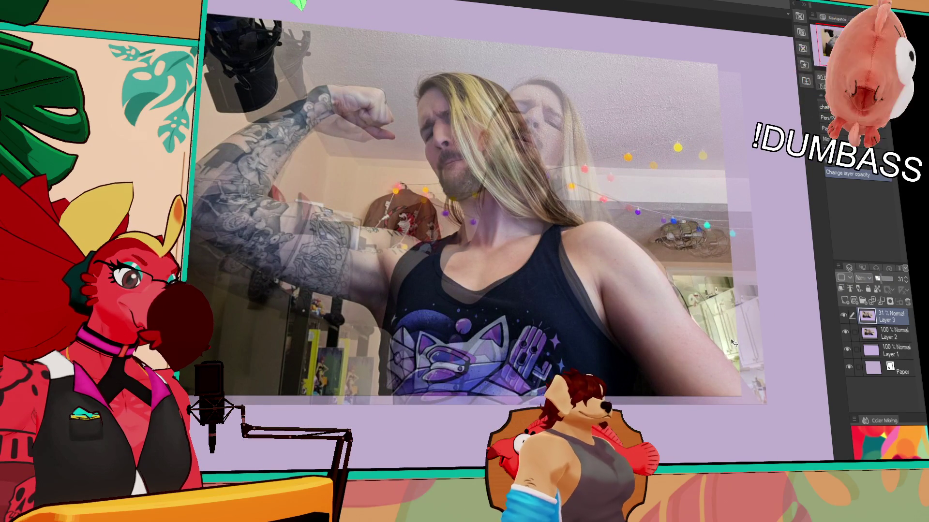
pyautogui.moveTo(367, 281)
pyautogui.mouseDown()
pyautogui.moveTo(426, 271)
pyautogui.moveTo(716, 329)
pyautogui.moveTo(740, 344)
pyautogui.moveTo(731, 341)
pyautogui.mouseUp()
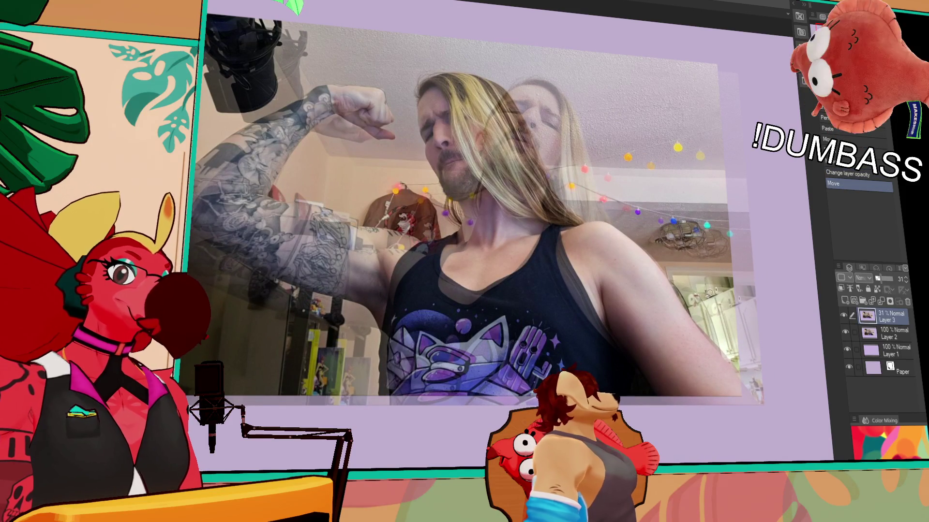
pyautogui.moveTo(771, 424)
pyautogui.mouseDown()
pyautogui.moveTo(706, 285)
pyautogui.moveTo(716, 295)
pyautogui.mouseUp()
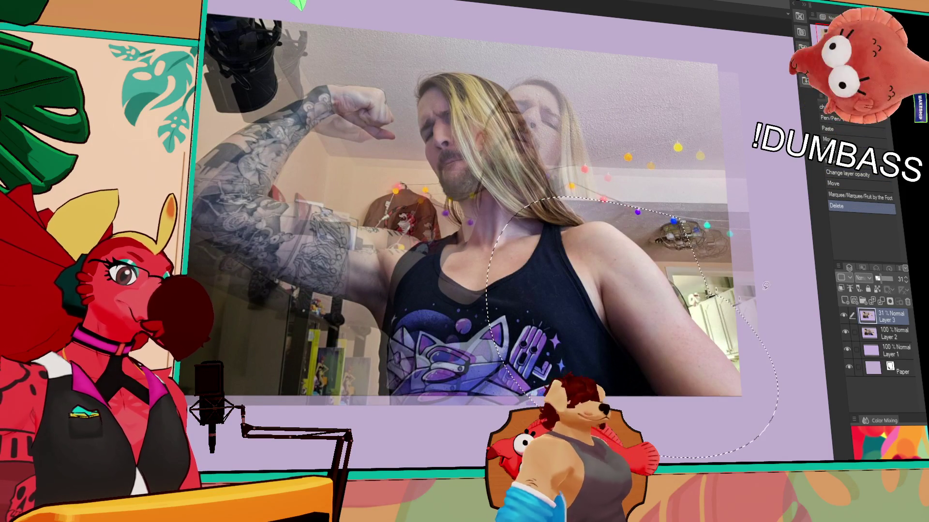
pyautogui.hotkey('ctrl', 'shift', 'i')
pyautogui.press('Delete')
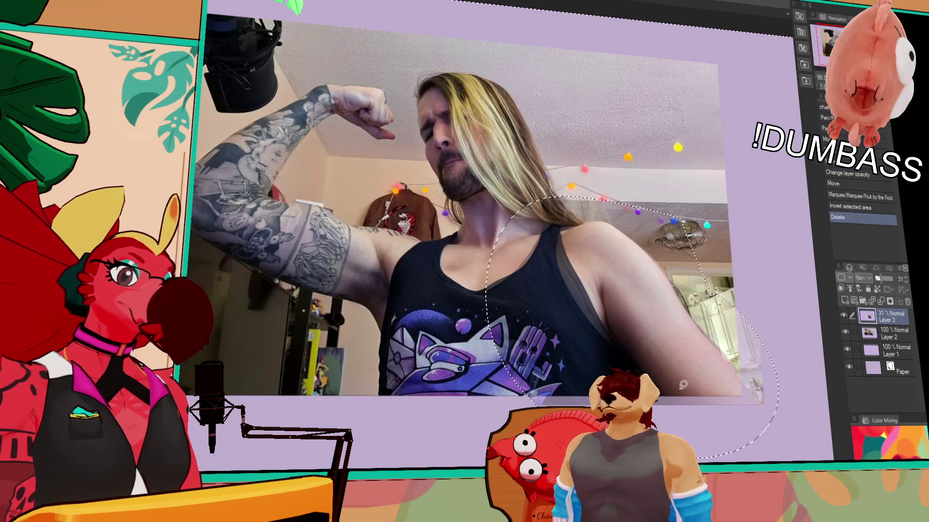
pyautogui.hotkey('ctrl', 'd')
# Restore the trimmed photo to full opacity and airbrush a pink tint over the neck and chest
pyautogui.moveTo(887, 285); pyautogui.dragTo(898, 285)
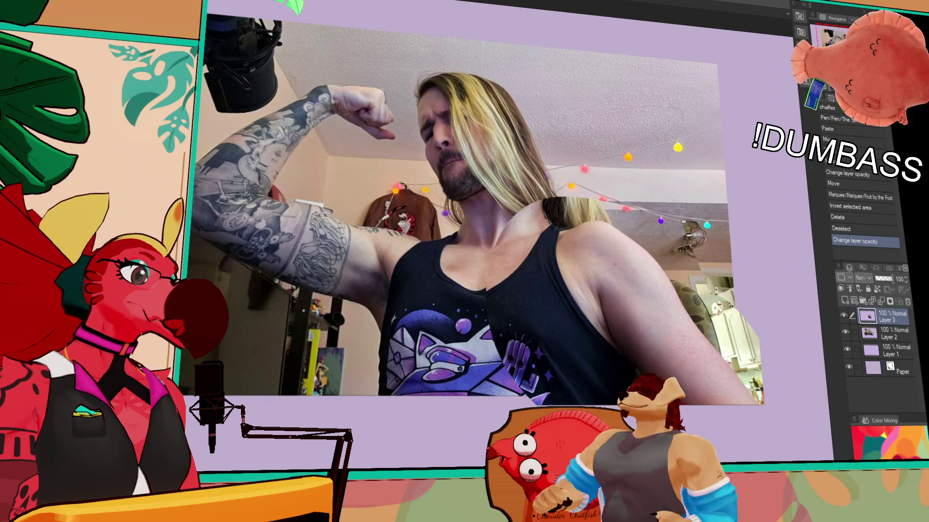
pyautogui.click(557, 205)
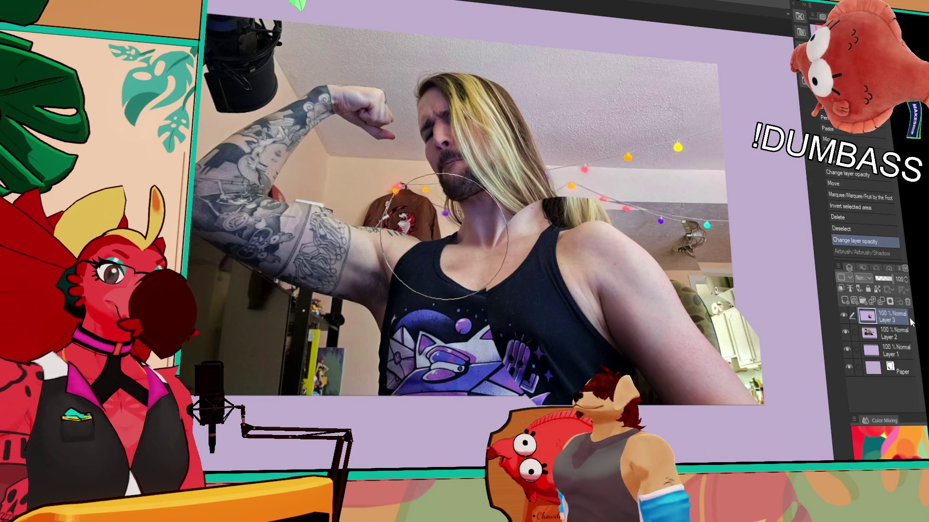
pyautogui.moveTo(542, 208)
pyautogui.mouseDown()
pyautogui.moveTo(484, 266)
pyautogui.moveTo(551, 201)
pyautogui.mouseUp()
pyautogui.hotkey('ctrl', 'z')
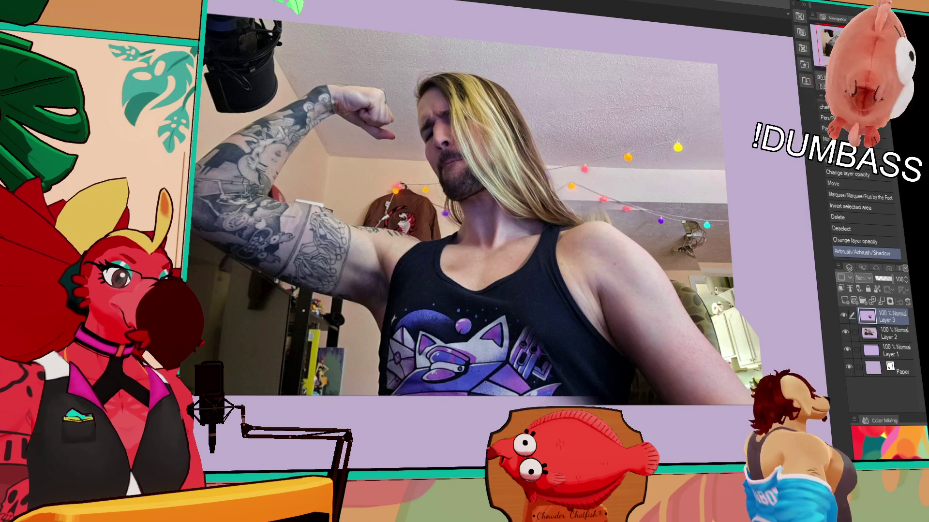
pyautogui.hotkey('ctrl', 'y')
# Merge the top photo into Layer 2 and fade the merged reference to 41% opacity
pyautogui.click(843, 318)
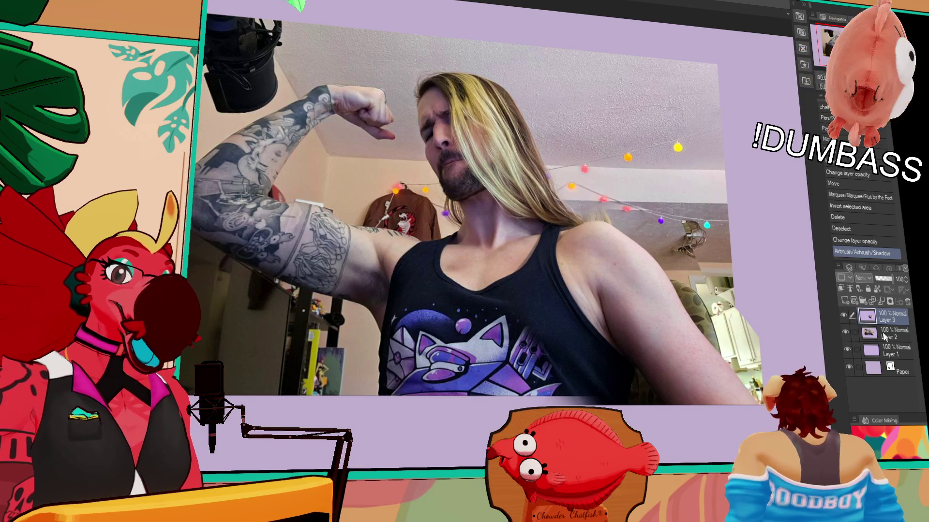
pyautogui.hotkey('ctrl', 'e')
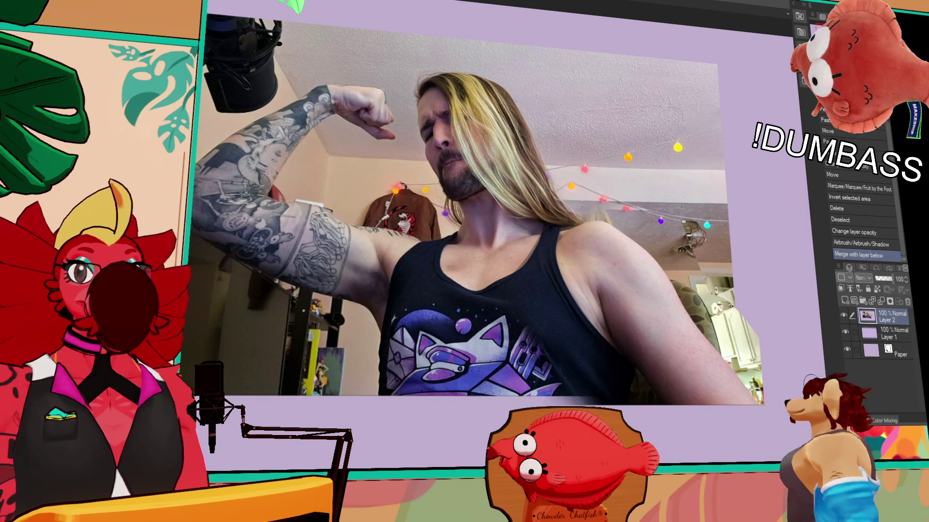
pyautogui.click(884, 278)
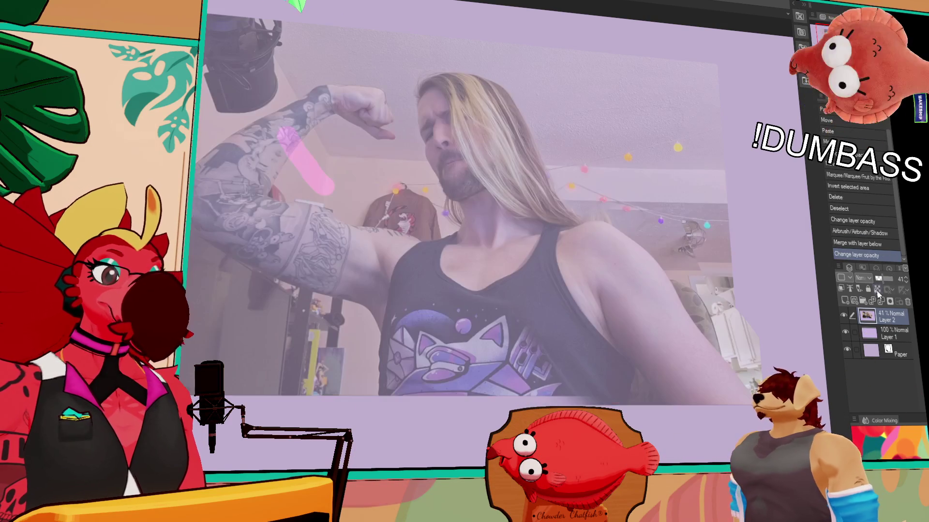
# Fade the reference photo layer down to 26% opacity
pyautogui.click(886, 279)
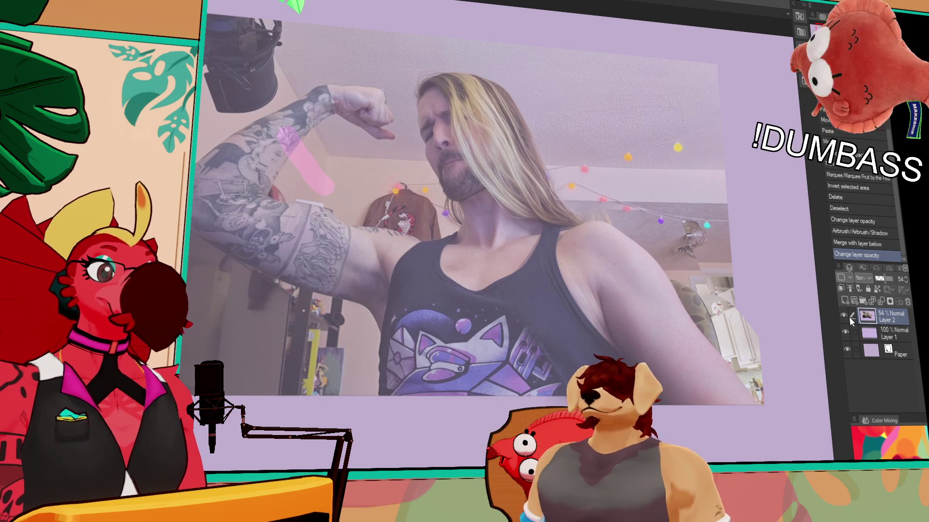
pyautogui.click(845, 315)
pyautogui.click(845, 315)
pyautogui.moveTo(883, 279); pyautogui.dragTo(877, 280)
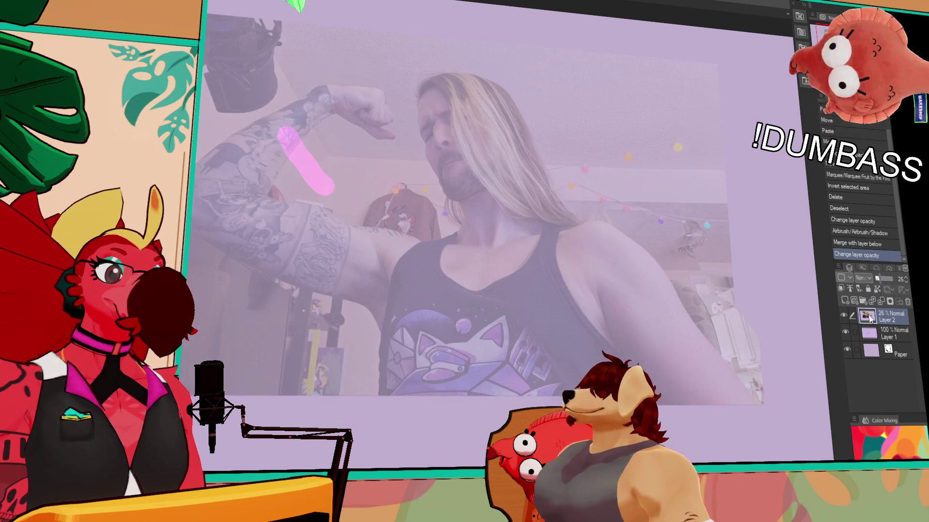
# Delete the pink-stroke layer and add a new blank raster layer for line art
pyautogui.click(869, 333)
pyautogui.click(908, 302)
pyautogui.click(842, 300)
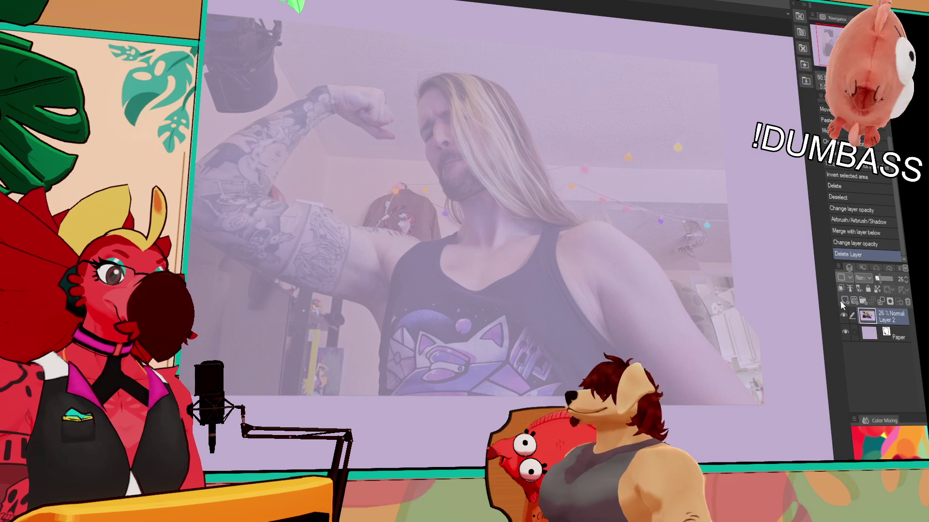
# Test black pen strokes, undoing two and keeping a line near the shoulder
pyautogui.moveTo(526, 198); pyautogui.dragTo(551, 290)
pyautogui.hotkey('ctrl', 'z')
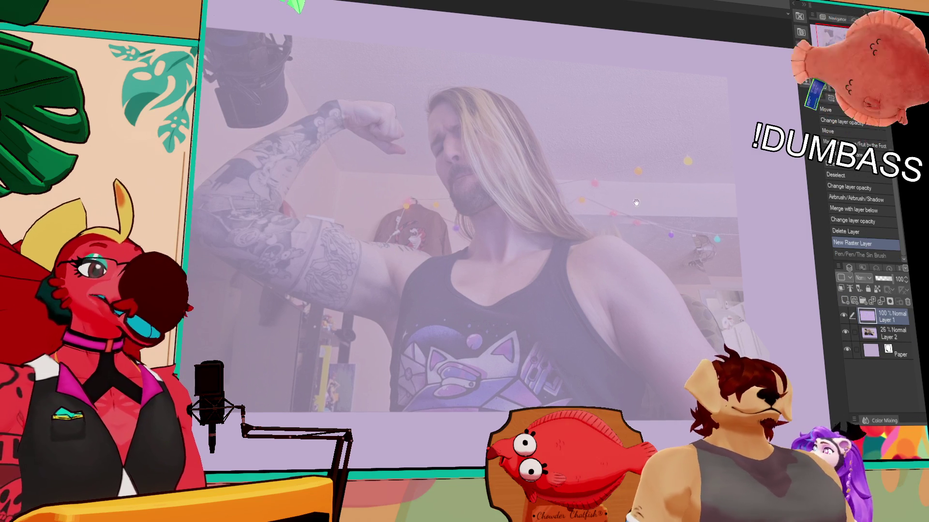
pyautogui.moveTo(556, 251); pyautogui.dragTo(595, 245)
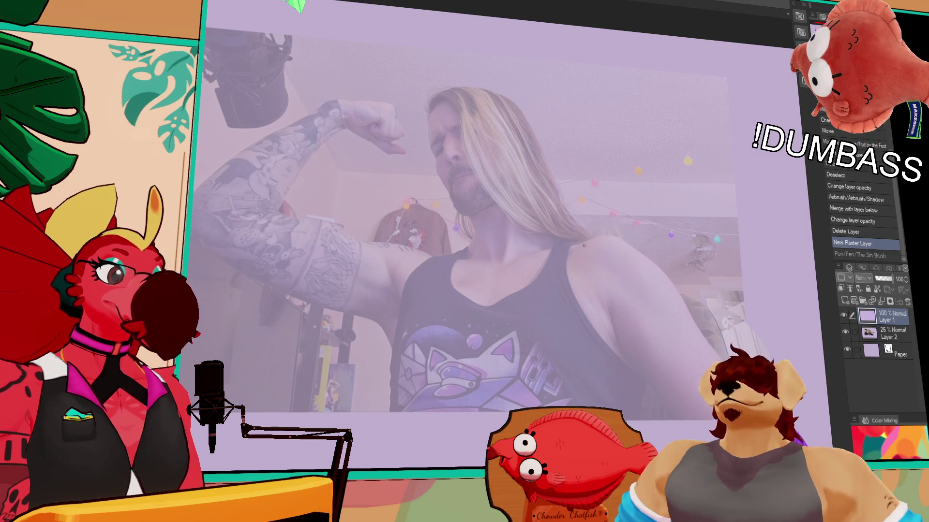
pyautogui.hotkey('ctrl', 'z')
pyautogui.moveTo(561, 247); pyautogui.dragTo(615, 232)
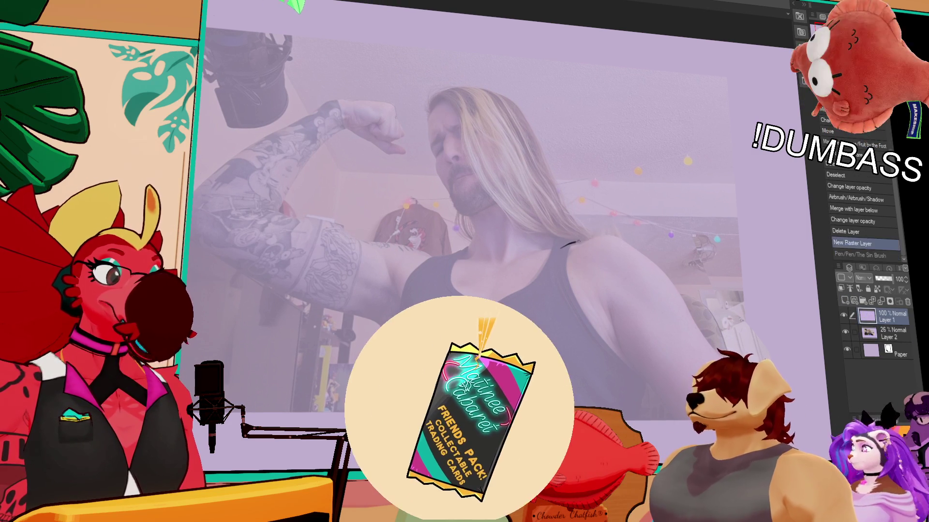
pyautogui.hotkey('ctrl', 'z')
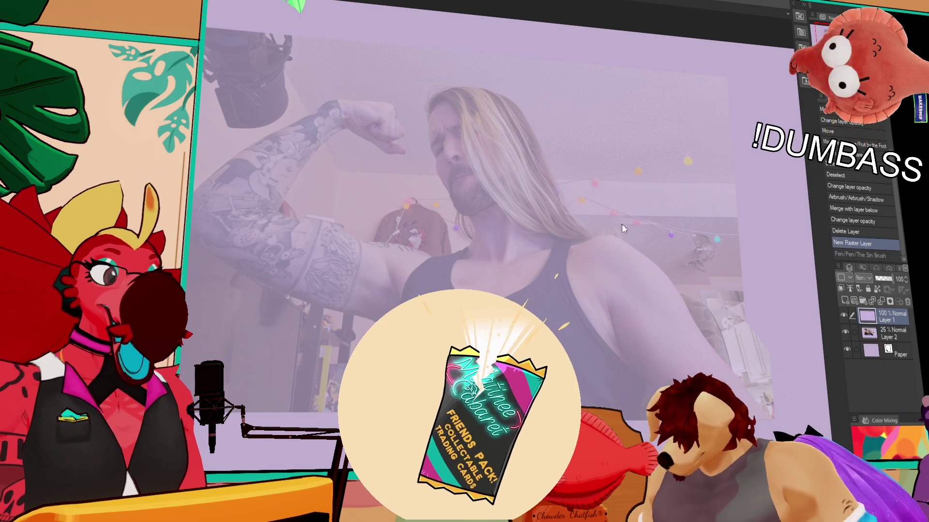
pyautogui.moveTo(560, 246); pyautogui.dragTo(603, 237)
pyautogui.moveTo(554, 252)
pyautogui.mouseDown()
pyautogui.moveTo(579, 241)
pyautogui.moveTo(644, 261)
pyautogui.mouseUp()
pyautogui.hotkey('ctrl', 'z')
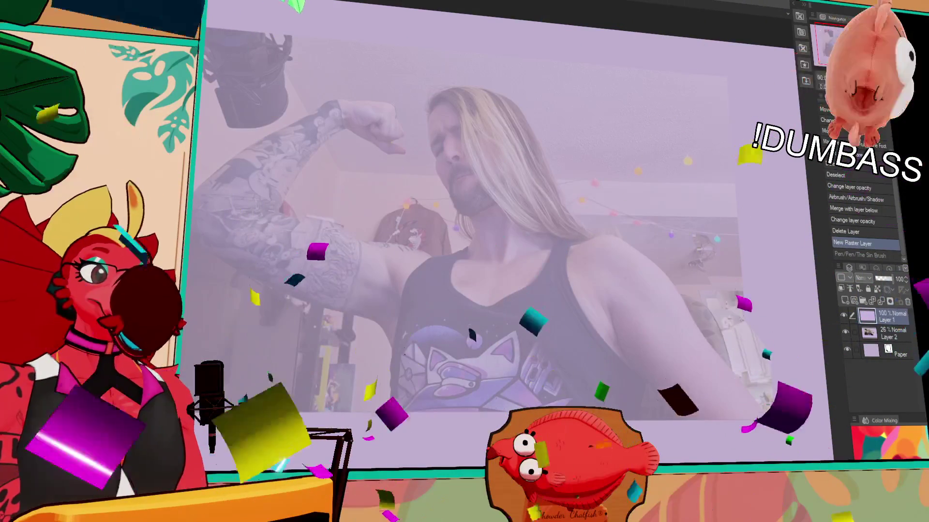
pyautogui.click(893, 335)
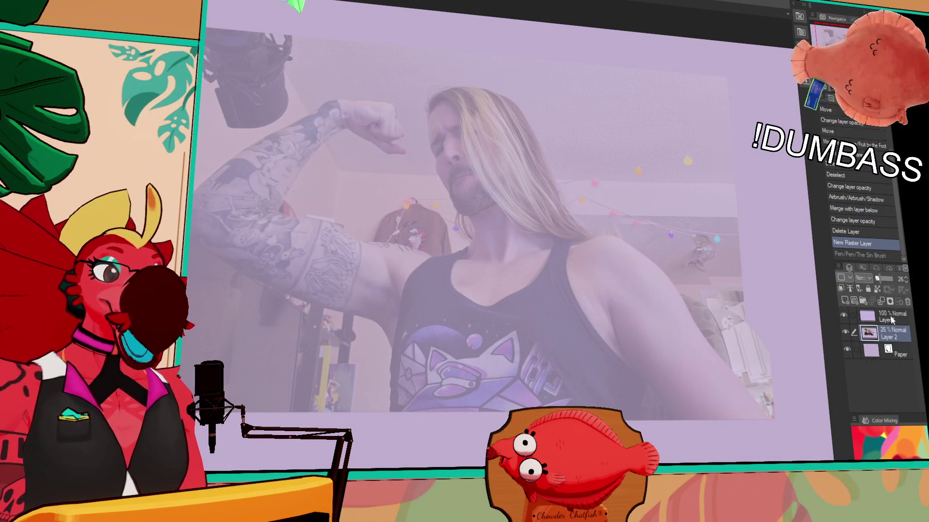
pyautogui.click(892, 320)
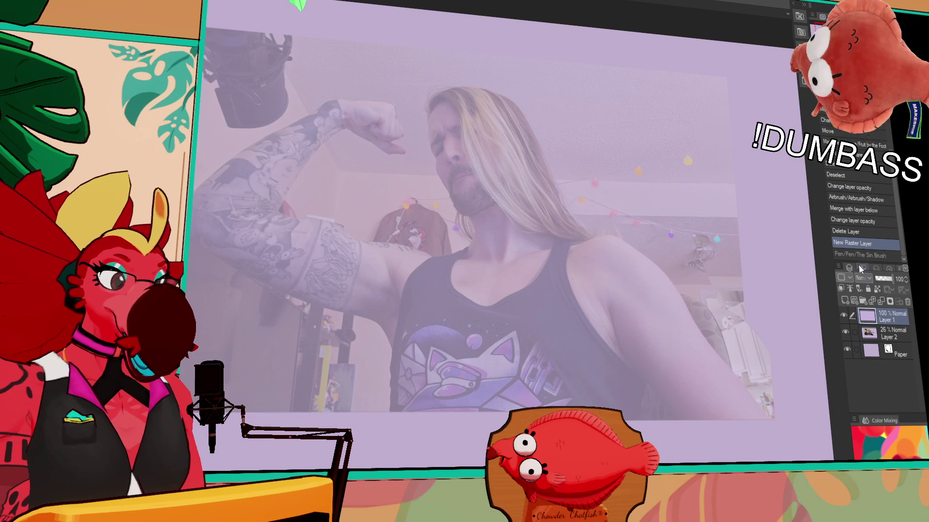
pyautogui.moveTo(567, 256)
pyautogui.mouseDown()
pyautogui.moveTo(617, 238)
pyautogui.moveTo(604, 234)
pyautogui.moveTo(580, 240)
pyautogui.moveTo(649, 242)
pyautogui.moveTo(647, 257)
pyautogui.moveTo(690, 310)
pyautogui.mouseUp()
# Draw the upper arm curve and extend the line along the arm
pyautogui.hotkey('ctrl', 'z')
pyautogui.hotkey('ctrl', 'z')
pyautogui.hotkey('ctrl', 'z')
pyautogui.hotkey('ctrl', 'z')
pyautogui.moveTo(607, 303); pyautogui.dragTo(656, 391)
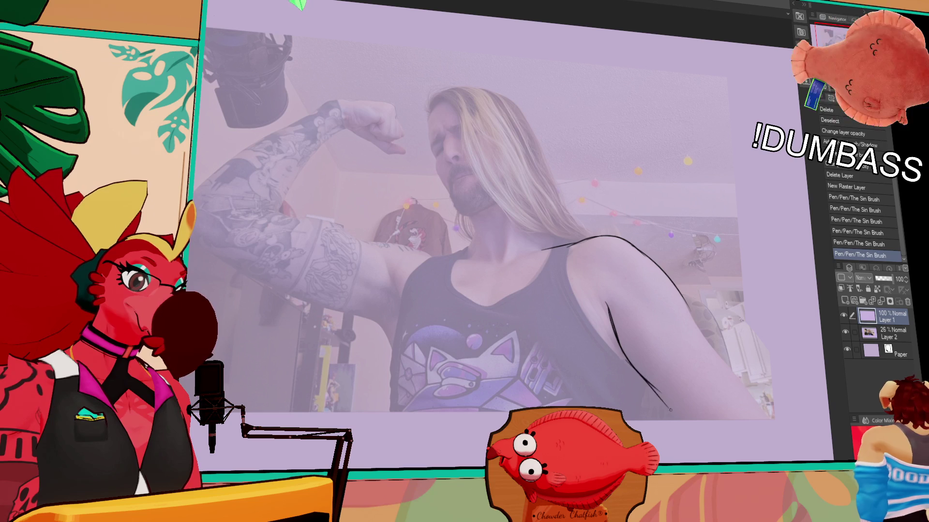
pyautogui.hotkey('ctrl', 'z')
pyautogui.moveTo(624, 356); pyautogui.dragTo(709, 425)
pyautogui.moveTo(699, 338); pyautogui.dragTo(720, 357)
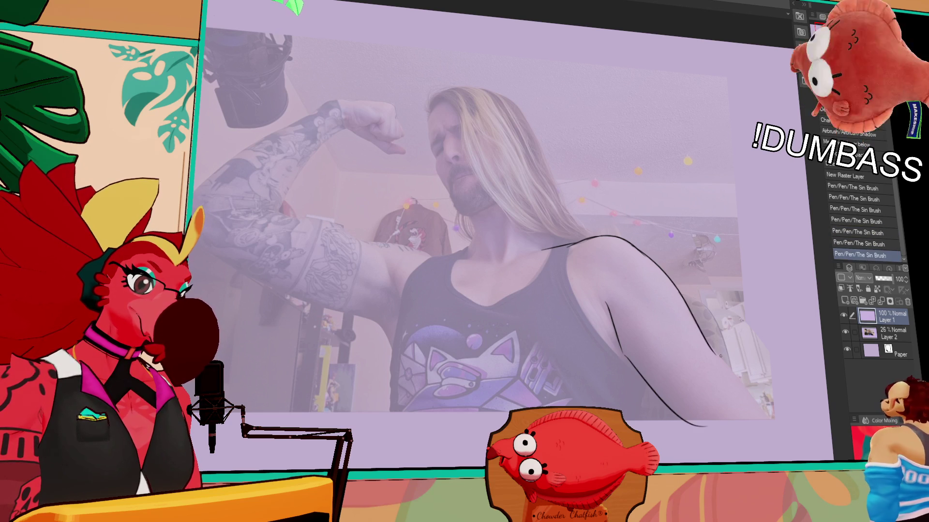
pyautogui.moveTo(578, 343); pyautogui.dragTo(623, 332)
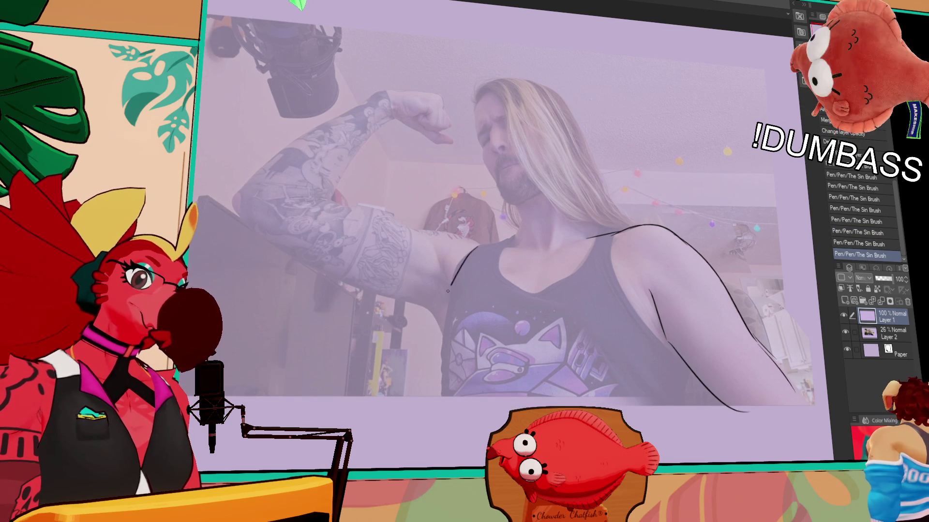
# Redraw the armpit line longer and draw the collar line across the chest
pyautogui.hotkey('ctrl', 'z')
pyautogui.moveTo(462, 310)
pyautogui.mouseDown()
pyautogui.moveTo(432, 239)
pyautogui.moveTo(493, 251)
pyautogui.mouseUp()
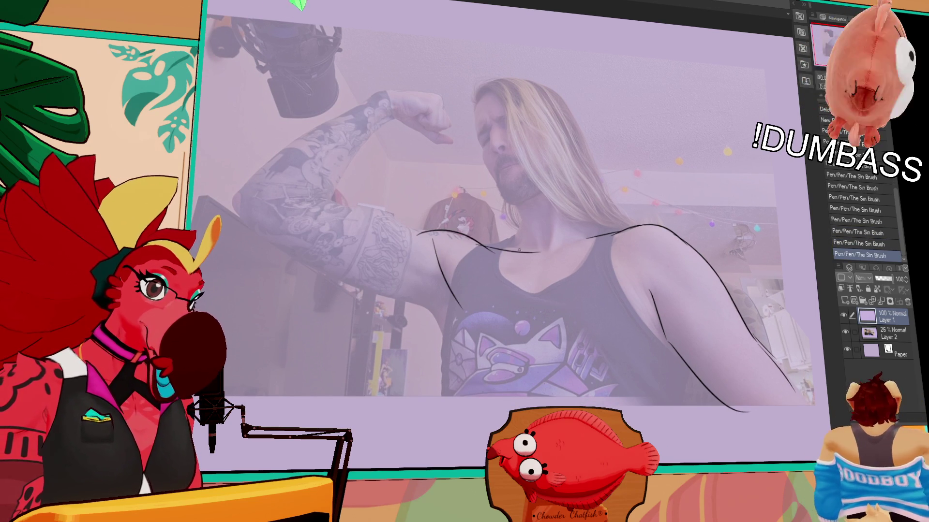
pyautogui.hotkey('ctrl', 'z')
pyautogui.hotkey('ctrl', 'y')
pyautogui.hotkey('ctrl', 'z')
pyautogui.moveTo(484, 253); pyautogui.dragTo(538, 253)
pyautogui.moveTo(616, 259)
pyautogui.mouseDown()
pyautogui.moveTo(575, 231)
pyautogui.moveTo(561, 268)
pyautogui.mouseUp()
pyautogui.hotkey('ctrl', 'z')
pyautogui.hotkey('ctrl', 'z')
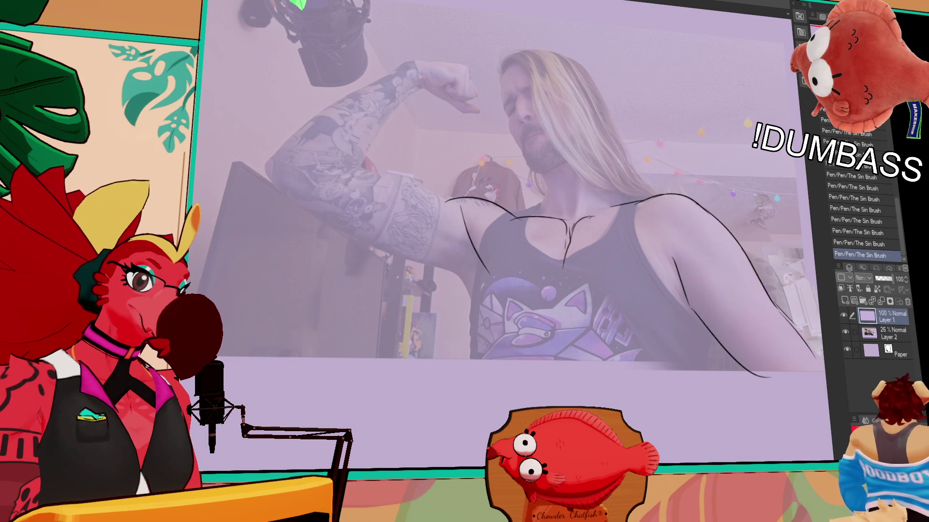
# Sketch the curve below the armpit, the lower pec line and the left chest line
pyautogui.moveTo(485, 266)
pyautogui.mouseDown()
pyautogui.moveTo(476, 324)
pyautogui.moveTo(512, 335)
pyautogui.mouseUp()
pyautogui.hotkey('ctrl', 'z')
pyautogui.moveTo(568, 313); pyautogui.dragTo(642, 336)
pyautogui.hotkey('ctrl', 'z')
pyautogui.hotkey('ctrl', 'z')
pyautogui.hotkey('ctrl', 'z')
pyautogui.moveTo(591, 313)
pyautogui.mouseDown()
pyautogui.moveTo(652, 323)
pyautogui.moveTo(629, 345)
pyautogui.moveTo(673, 305)
pyautogui.mouseUp()
pyautogui.hotkey('ctrl', 'z')
pyautogui.hotkey('ctrl', 'z')
pyautogui.hotkey('ctrl', 'z')
pyautogui.hotkey('ctrl', 'z')
pyautogui.moveTo(489, 332)
pyautogui.mouseDown()
pyautogui.moveTo(475, 285)
pyautogui.moveTo(488, 332)
pyautogui.moveTo(475, 286)
pyautogui.moveTo(532, 339)
pyautogui.mouseUp()
pyautogui.hotkey('ctrl', 'z')
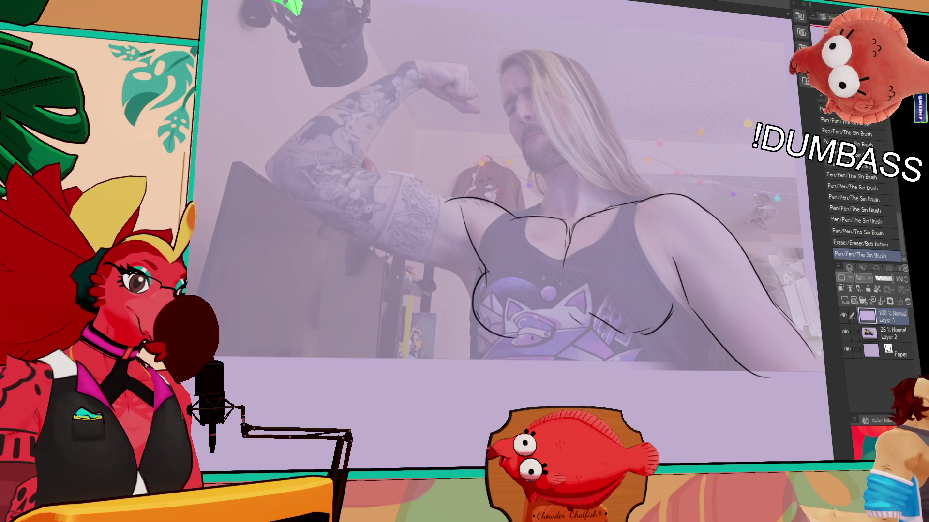
# Erase and touch up the lower left chest lines
pyautogui.moveTo(477, 312)
pyautogui.mouseDown()
pyautogui.moveTo(489, 334)
pyautogui.moveTo(510, 324)
pyautogui.moveTo(522, 335)
pyautogui.mouseUp()
pyautogui.moveTo(482, 285); pyautogui.dragTo(485, 278)
pyautogui.moveTo(490, 264); pyautogui.dragTo(479, 280)
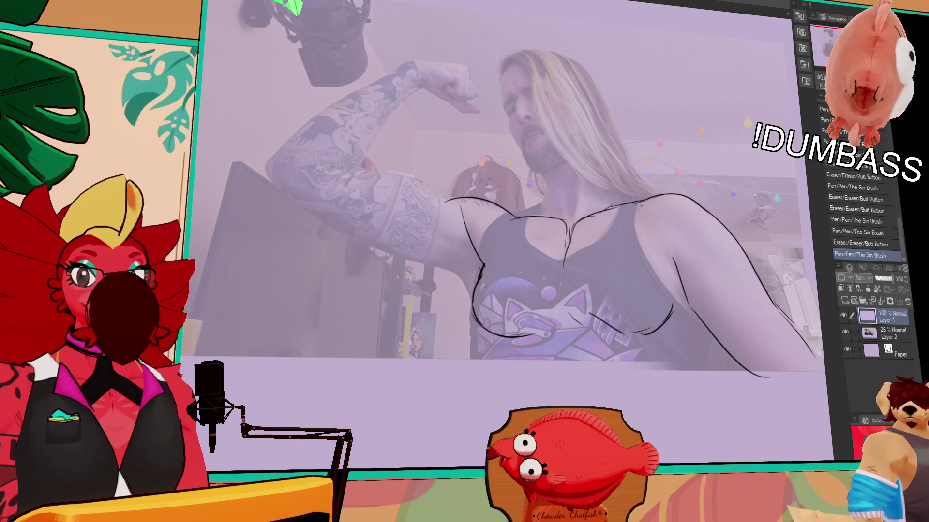
pyautogui.hotkey('ctrl', 'z')
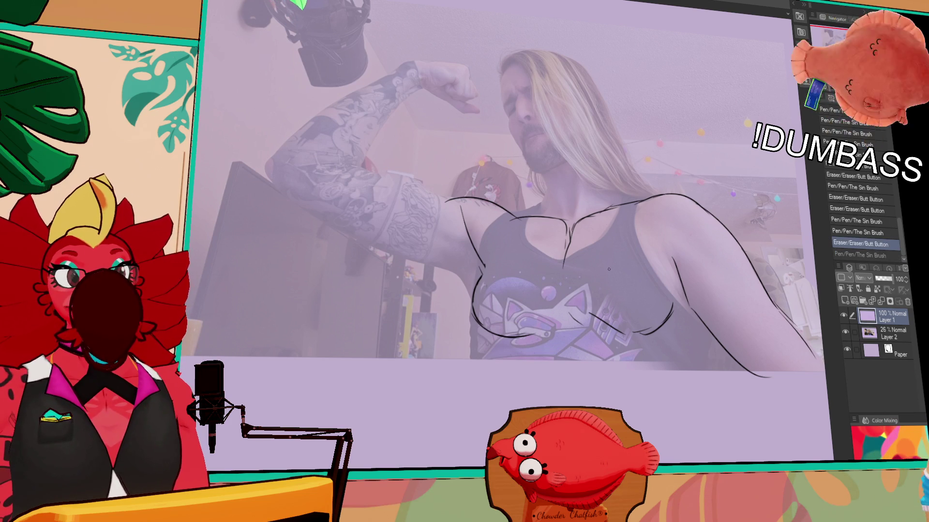
pyautogui.moveTo(615, 279); pyautogui.dragTo(612, 278)
pyautogui.moveTo(489, 276)
pyautogui.mouseDown()
pyautogui.moveTo(515, 259)
pyautogui.moveTo(517, 242)
pyautogui.moveTo(516, 264)
pyautogui.moveTo(518, 252)
pyautogui.mouseUp()
pyautogui.moveTo(585, 304)
pyautogui.mouseDown()
pyautogui.moveTo(586, 291)
pyautogui.moveTo(604, 287)
pyautogui.mouseUp()
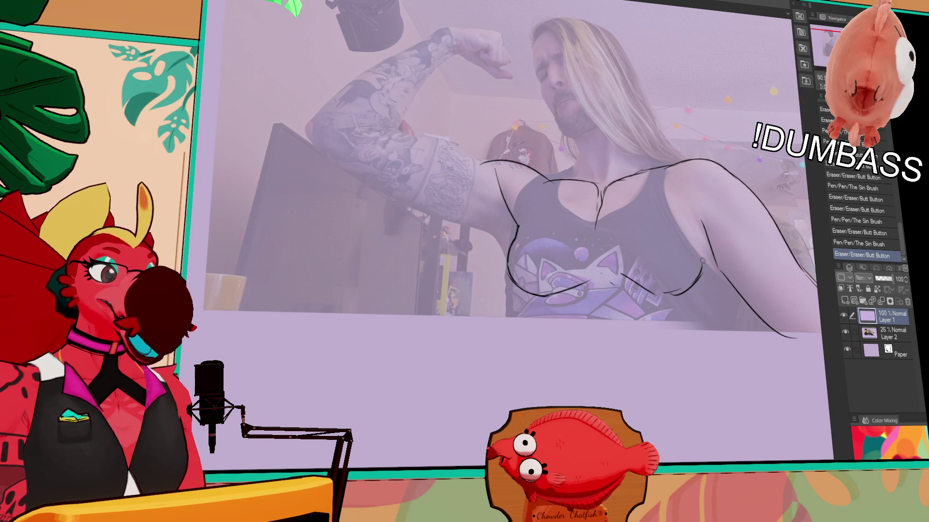
# Erase two stray marks, then lasso the chest lines and move them into place
pyautogui.moveTo(702, 261); pyautogui.dragTo(699, 264)
pyautogui.moveTo(671, 291); pyautogui.dragTo(668, 300)
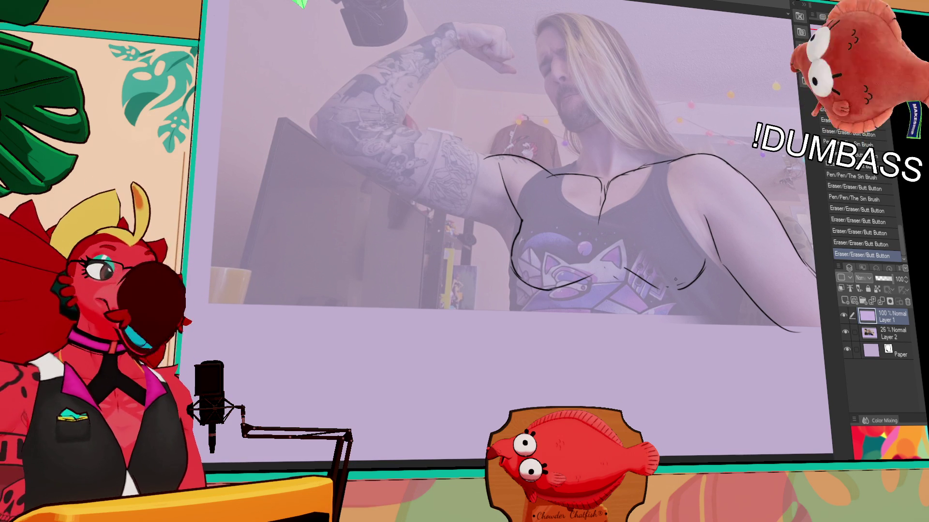
pyautogui.moveTo(691, 225); pyautogui.dragTo(692, 216)
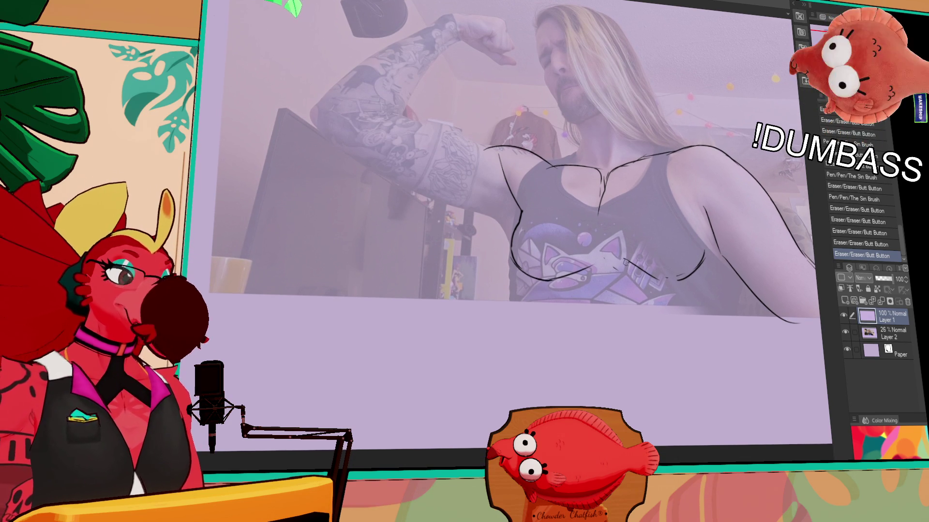
pyautogui.moveTo(637, 281)
pyautogui.mouseDown()
pyautogui.moveTo(711, 218)
pyautogui.moveTo(687, 298)
pyautogui.moveTo(631, 283)
pyautogui.mouseUp()
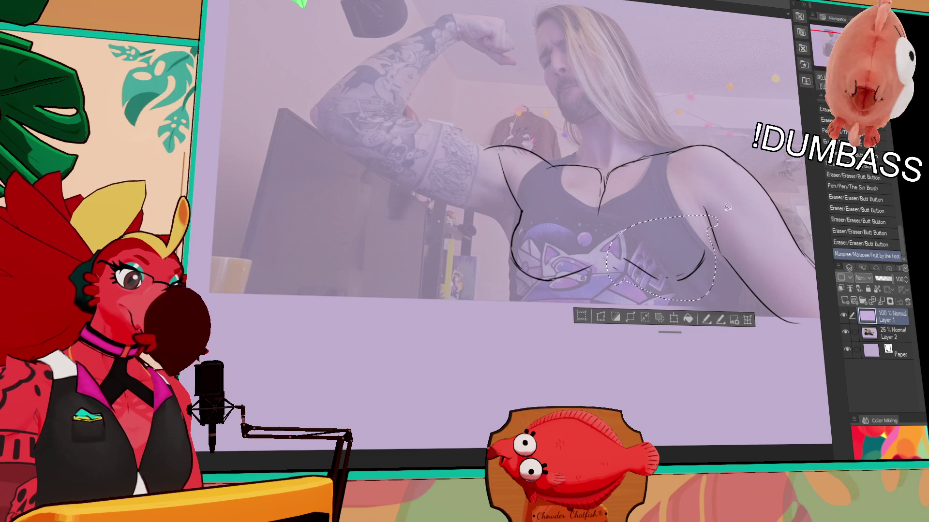
pyautogui.moveTo(693, 272); pyautogui.dragTo(693, 261)
pyautogui.hotkey('ctrl', 'd')
# Draw the left and right torso sides extending down below the chest
pyautogui.moveTo(724, 227)
pyautogui.mouseDown()
pyautogui.moveTo(720, 237)
pyautogui.moveTo(745, 254)
pyautogui.mouseUp()
pyautogui.moveTo(528, 260); pyautogui.dragTo(556, 360)
pyautogui.moveTo(542, 329); pyautogui.dragTo(554, 382)
pyautogui.moveTo(770, 304); pyautogui.dragTo(728, 416)
pyautogui.hotkey('ctrl', 'z')
pyautogui.hotkey('ctrl', 'z')
pyautogui.hotkey('ctrl', 'y')
pyautogui.hotkey('ctrl', 'y')
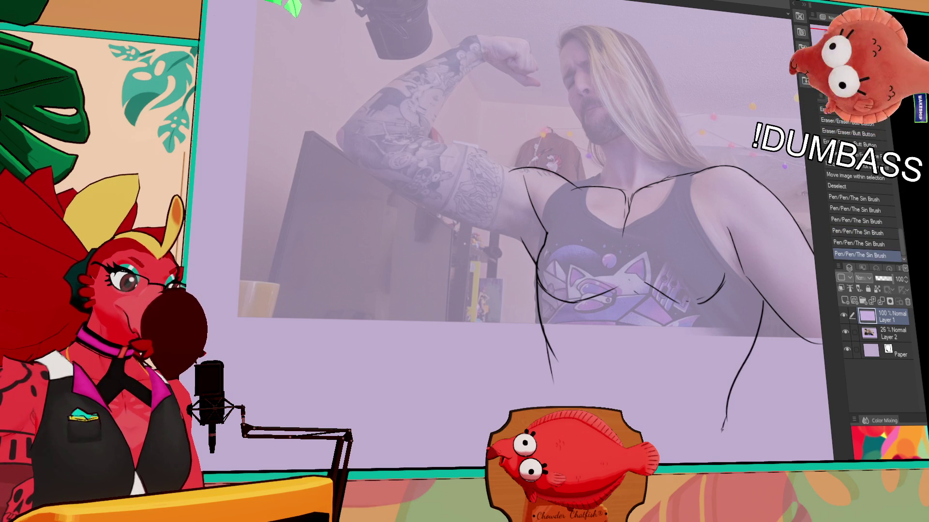
pyautogui.moveTo(646, 284)
pyautogui.mouseDown()
pyautogui.moveTo(675, 299)
pyautogui.moveTo(646, 286)
pyautogui.mouseUp()
pyautogui.hotkey('ctrl', 'z')
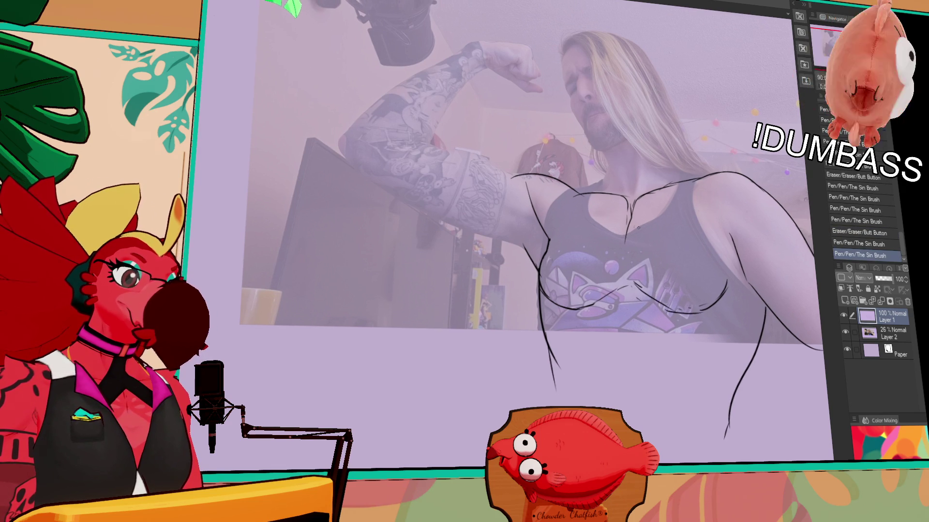
# Redraw the right torso edge and the upper-right chest line
pyautogui.moveTo(634, 219)
pyautogui.mouseDown()
pyautogui.moveTo(653, 208)
pyautogui.moveTo(627, 220)
pyautogui.mouseUp()
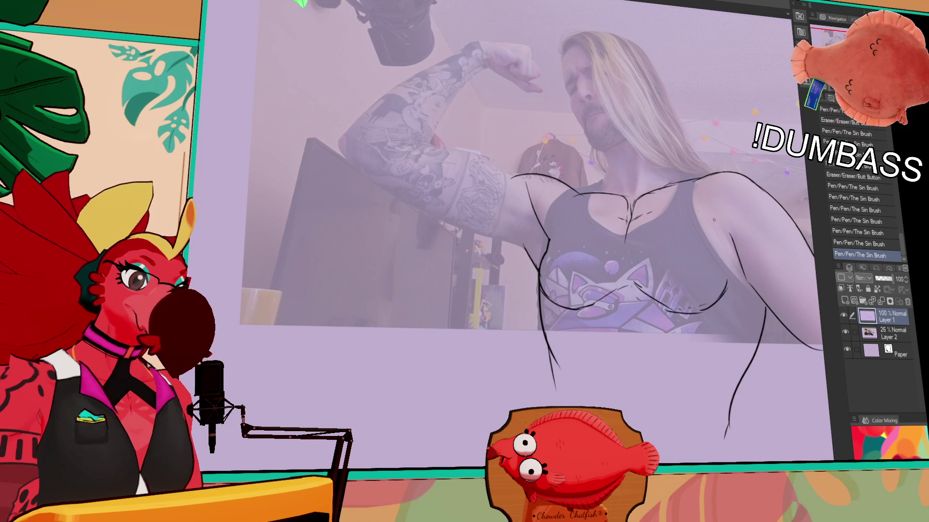
pyautogui.moveTo(720, 218)
pyautogui.mouseDown()
pyautogui.moveTo(709, 213)
pyautogui.moveTo(751, 288)
pyautogui.mouseUp()
pyautogui.moveTo(710, 214)
pyautogui.mouseDown()
pyautogui.moveTo(739, 265)
pyautogui.moveTo(801, 262)
pyautogui.mouseUp()
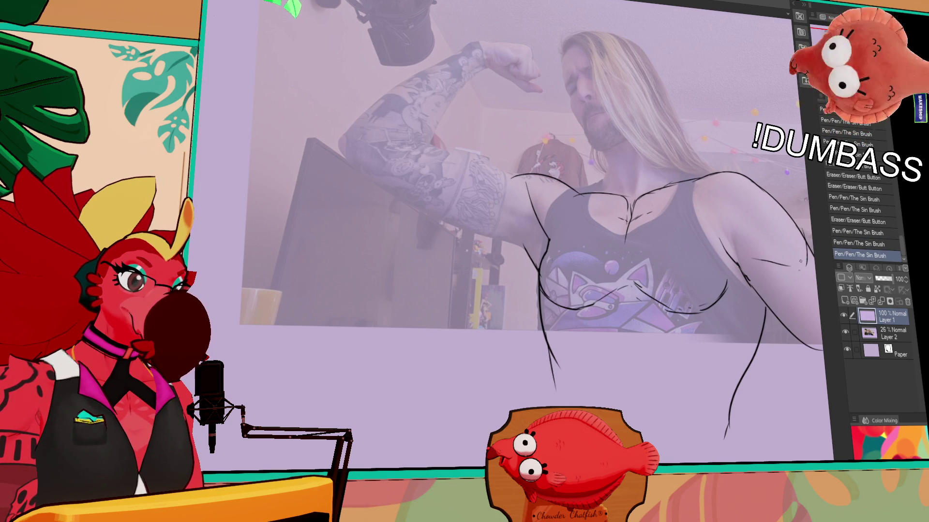
pyautogui.moveTo(710, 237); pyautogui.dragTo(725, 248)
pyautogui.moveTo(719, 239); pyautogui.dragTo(740, 269)
pyautogui.moveTo(684, 187); pyautogui.dragTo(711, 175)
pyautogui.moveTo(687, 184); pyautogui.dragTo(733, 168)
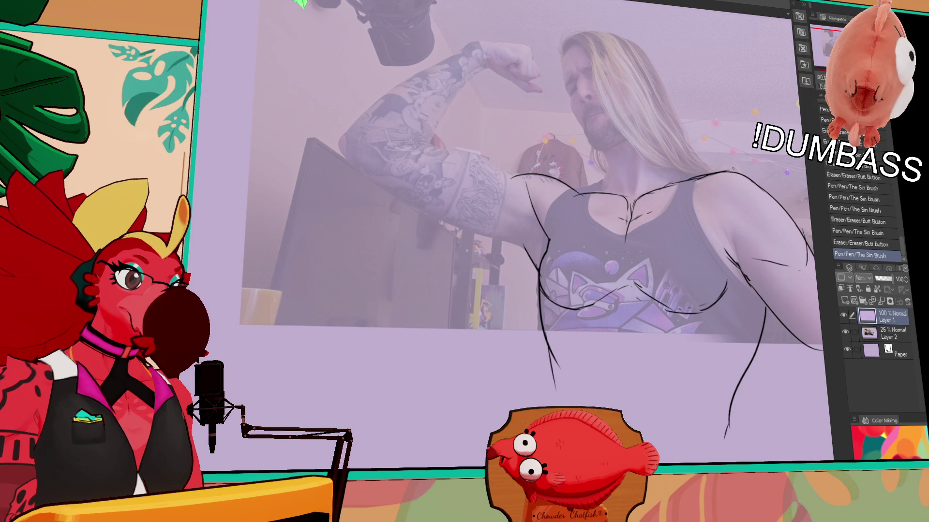
# Draw both sides of the neck down to the collarbone
pyautogui.moveTo(610, 175); pyautogui.dragTo(597, 184)
pyautogui.moveTo(611, 144); pyautogui.dragTo(598, 181)
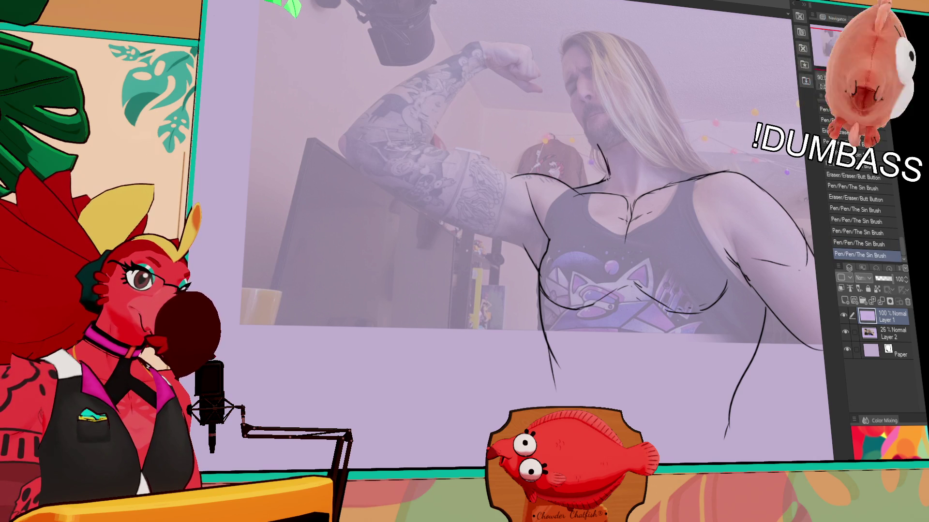
pyautogui.hotkey('ctrl', 'z')
pyautogui.moveTo(590, 126); pyautogui.dragTo(596, 184)
pyautogui.moveTo(649, 90)
pyautogui.mouseDown()
pyautogui.moveTo(686, 169)
pyautogui.moveTo(699, 170)
pyautogui.moveTo(690, 204)
pyautogui.mouseUp()
# Outline the oval head with the hair edge and erase stray strokes beside it
pyautogui.moveTo(565, 68); pyautogui.dragTo(617, 150)
pyautogui.moveTo(581, 48)
pyautogui.mouseDown()
pyautogui.moveTo(621, 145)
pyautogui.moveTo(614, 141)
pyautogui.moveTo(654, 102)
pyautogui.mouseUp()
pyautogui.moveTo(624, 140); pyautogui.dragTo(655, 121)
pyautogui.moveTo(650, 68); pyautogui.dragTo(643, 145)
pyautogui.moveTo(566, 111); pyautogui.dragTo(644, 144)
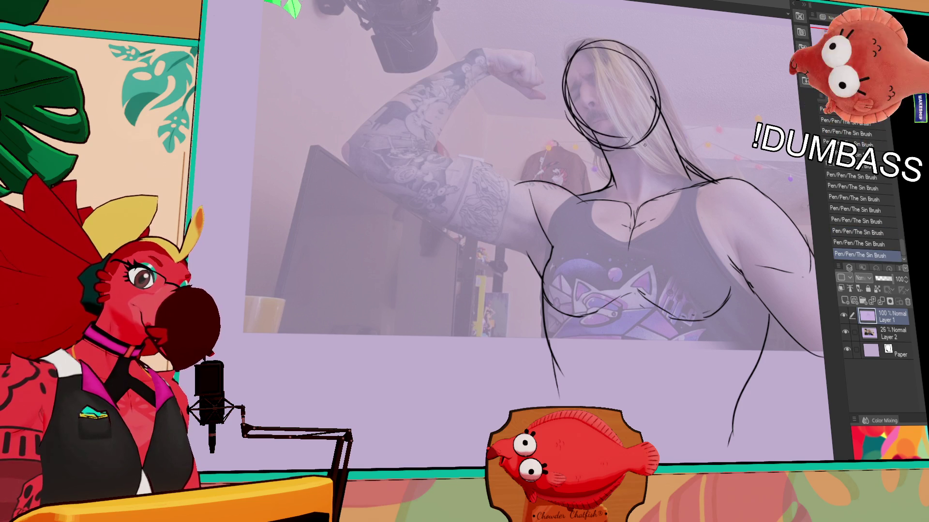
pyautogui.moveTo(565, 63)
pyautogui.mouseDown()
pyautogui.moveTo(597, 135)
pyautogui.moveTo(573, 100)
pyautogui.mouseUp()
pyautogui.moveTo(595, 51)
pyautogui.mouseDown()
pyautogui.moveTo(560, 145)
pyautogui.moveTo(562, 127)
pyautogui.mouseUp()
pyautogui.hotkey('ctrl', 'z')
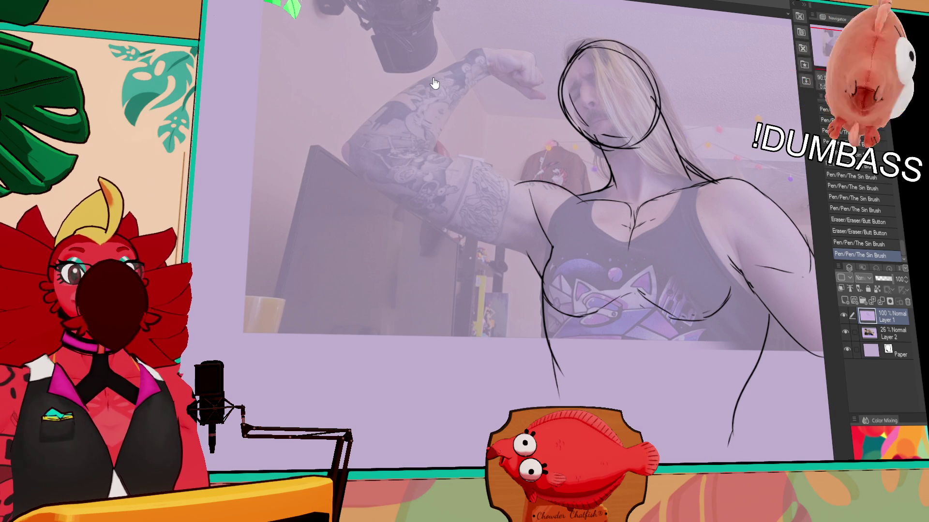
# Draw a long upper-arm line running to the armpit, retrying several strokes
pyautogui.moveTo(806, 279); pyautogui.dragTo(793, 276)
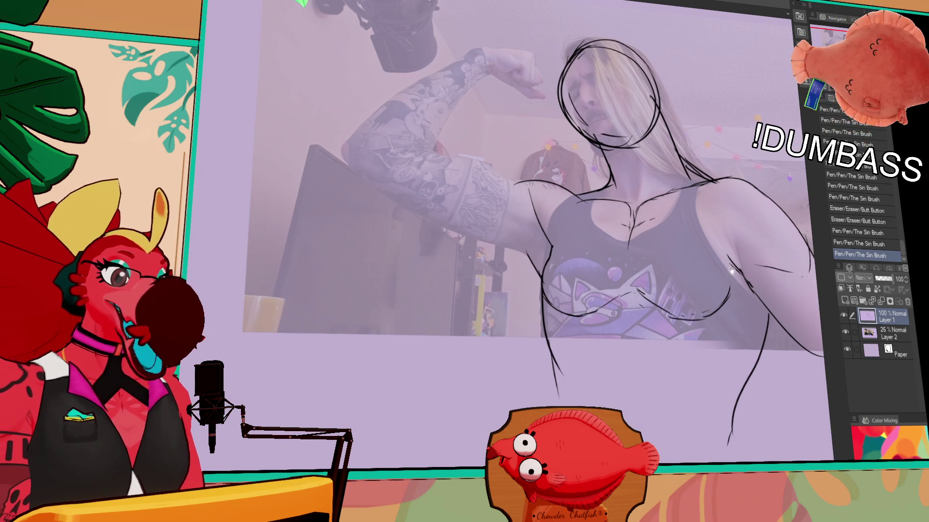
pyautogui.moveTo(409, 208)
pyautogui.mouseDown()
pyautogui.moveTo(487, 228)
pyautogui.moveTo(513, 254)
pyautogui.mouseUp()
pyautogui.hotkey('ctrl', 'z')
pyautogui.hotkey('ctrl', 'z')
pyautogui.moveTo(393, 199)
pyautogui.mouseDown()
pyautogui.moveTo(463, 242)
pyautogui.moveTo(533, 256)
pyautogui.mouseUp()
pyautogui.moveTo(423, 164); pyautogui.dragTo(484, 158)
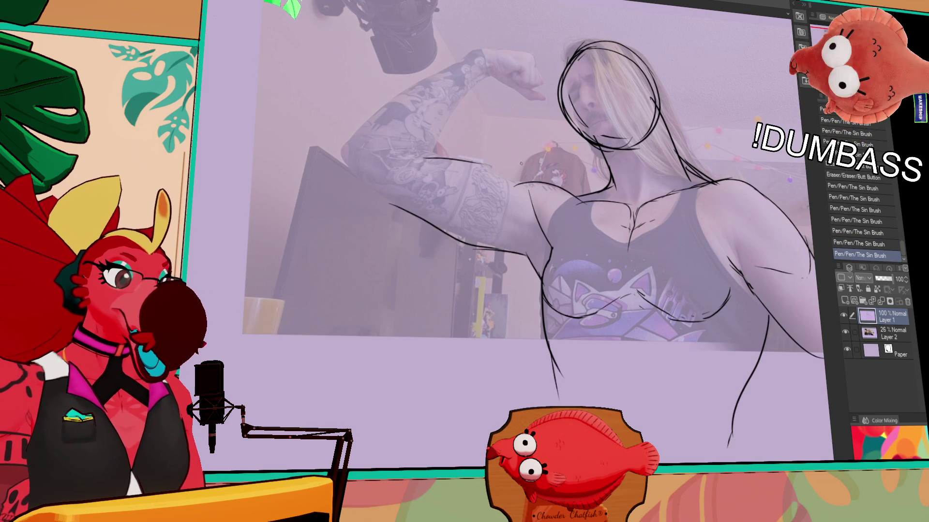
pyautogui.hotkey('ctrl', 'z')
pyautogui.moveTo(417, 156); pyautogui.dragTo(515, 180)
pyautogui.hotkey('ctrl', 'z')
pyautogui.hotkey('ctrl', 'z')
pyautogui.hotkey('ctrl', 'z')
# Erase and redraw the lower-arm line, then add a new upper-arm contour
pyautogui.hotkey('ctrl', 'z')
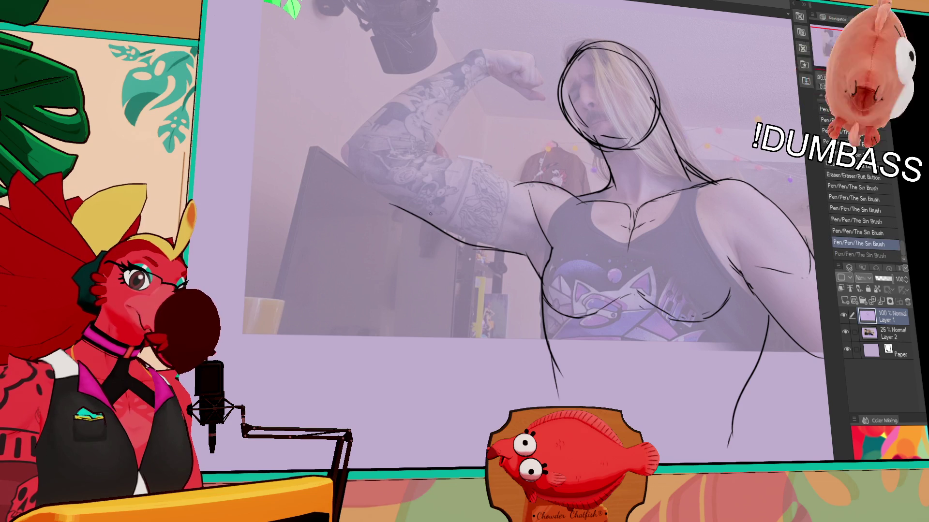
pyautogui.moveTo(511, 251); pyautogui.dragTo(411, 216)
pyautogui.moveTo(464, 244)
pyautogui.mouseDown()
pyautogui.moveTo(424, 231)
pyautogui.moveTo(503, 255)
pyautogui.mouseUp()
pyautogui.moveTo(392, 206); pyautogui.dragTo(517, 253)
pyautogui.hotkey('ctrl', 'z')
pyautogui.moveTo(417, 155)
pyautogui.mouseDown()
pyautogui.moveTo(492, 165)
pyautogui.moveTo(521, 188)
pyautogui.mouseUp()
pyautogui.hotkey('ctrl', 'z')
pyautogui.hotkey('ctrl', 'z')
pyautogui.moveTo(478, 158); pyautogui.dragTo(528, 180)
pyautogui.hotkey('ctrl', 'z')
pyautogui.hotkey('ctrl', 'z')
pyautogui.hotkey('ctrl', 'z')
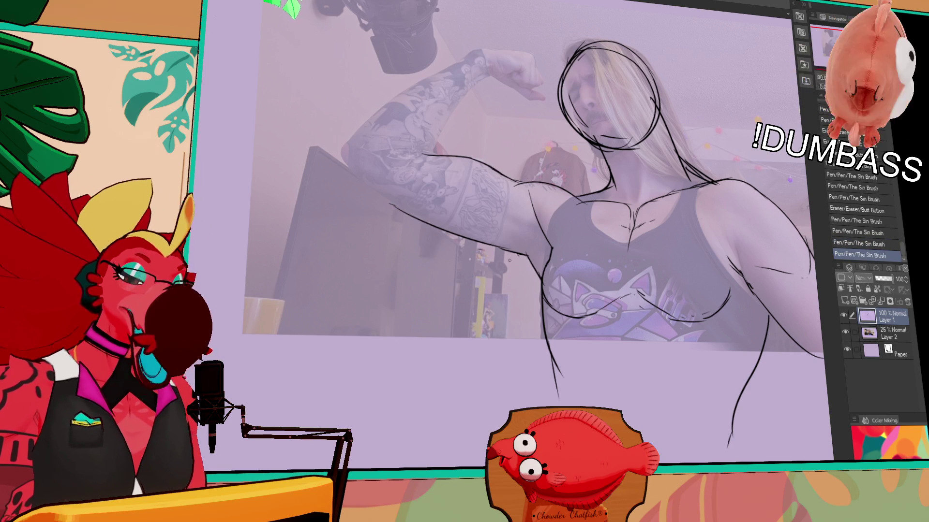
pyautogui.moveTo(684, 190)
pyautogui.mouseDown()
pyautogui.moveTo(688, 242)
pyautogui.moveTo(716, 261)
pyautogui.moveTo(728, 243)
pyautogui.mouseUp()
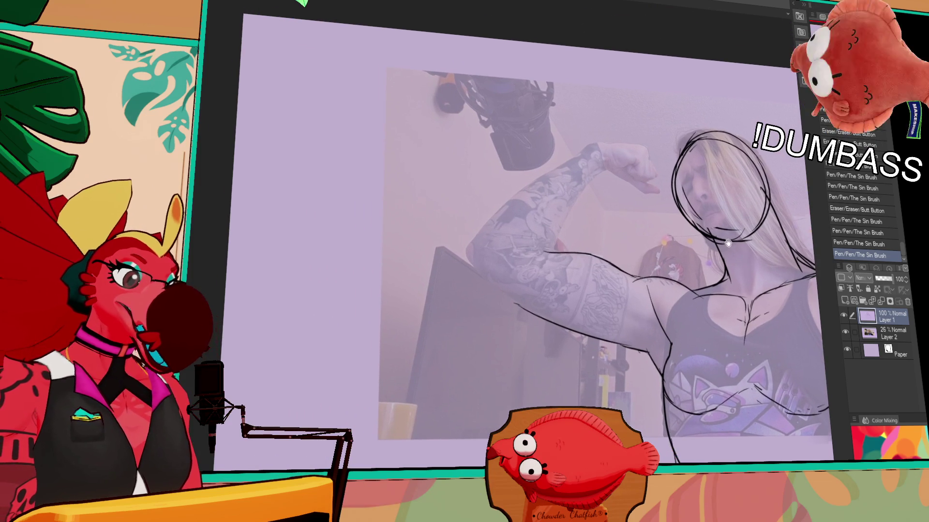
# Draw a curved arm contour joining the lower arm
pyautogui.moveTo(544, 251); pyautogui.dragTo(538, 254)
pyautogui.moveTo(536, 253); pyautogui.dragTo(536, 256)
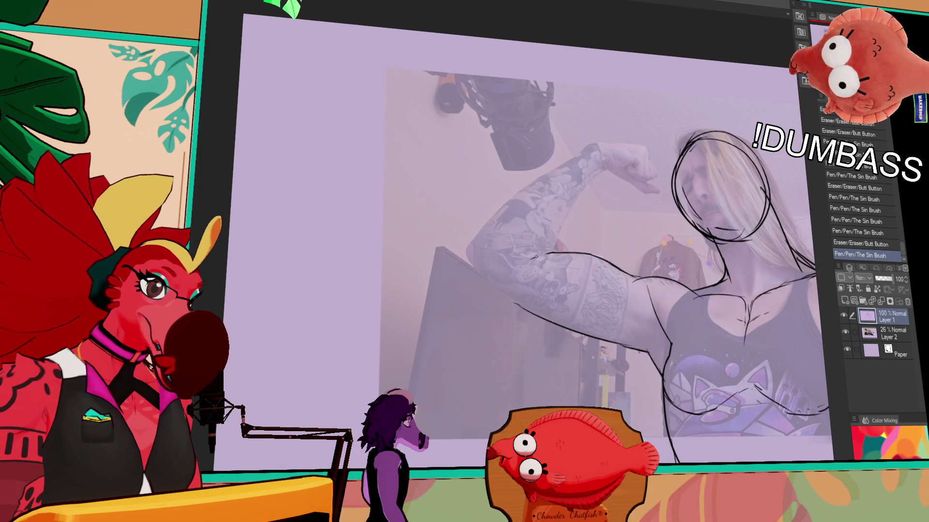
pyautogui.hotkey('ctrl', 'z')
pyautogui.moveTo(476, 237)
pyautogui.mouseDown()
pyautogui.moveTo(477, 273)
pyautogui.moveTo(513, 305)
pyautogui.mouseUp()
pyautogui.hotkey('ctrl', 'z')
pyautogui.moveTo(473, 270); pyautogui.dragTo(524, 308)
# Draw a longer upper-arm contour reaching toward the shoulder after several retries
pyautogui.moveTo(539, 182); pyautogui.dragTo(474, 244)
pyautogui.hotkey('ctrl', 'z')
pyautogui.moveTo(598, 147); pyautogui.dragTo(478, 237)
pyautogui.hotkey('ctrl', 'z')
pyautogui.moveTo(537, 185)
pyautogui.mouseDown()
pyautogui.moveTo(474, 247)
pyautogui.moveTo(517, 202)
pyautogui.mouseUp()
pyautogui.hotkey('ctrl', 'z')
pyautogui.hotkey('ctrl', 'z')
pyautogui.hotkey('ctrl', 'z')
pyautogui.moveTo(476, 244); pyautogui.dragTo(553, 175)
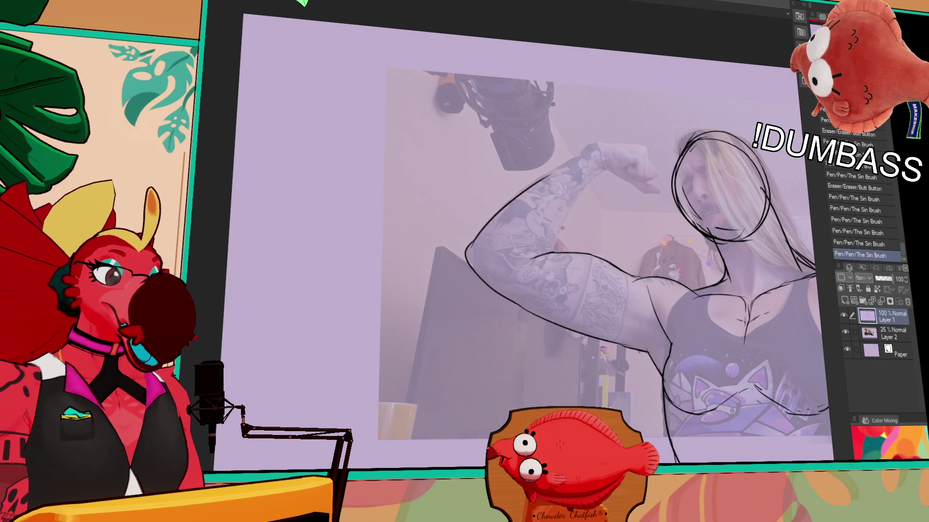
# Extend the inner upper-arm contour upward and refine the armpit and bicep lines
pyautogui.moveTo(565, 220); pyautogui.dragTo(550, 251)
pyautogui.moveTo(585, 186); pyautogui.dragTo(559, 237)
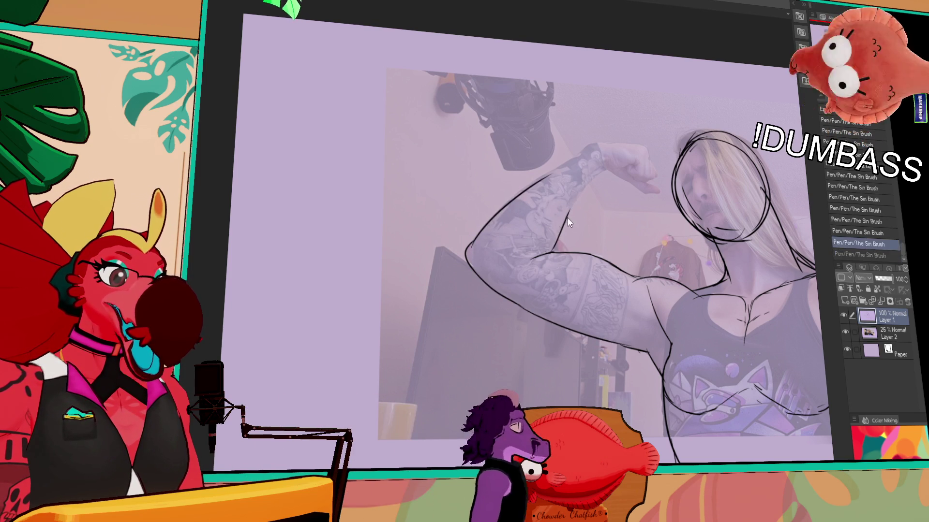
pyautogui.moveTo(603, 175); pyautogui.dragTo(575, 203)
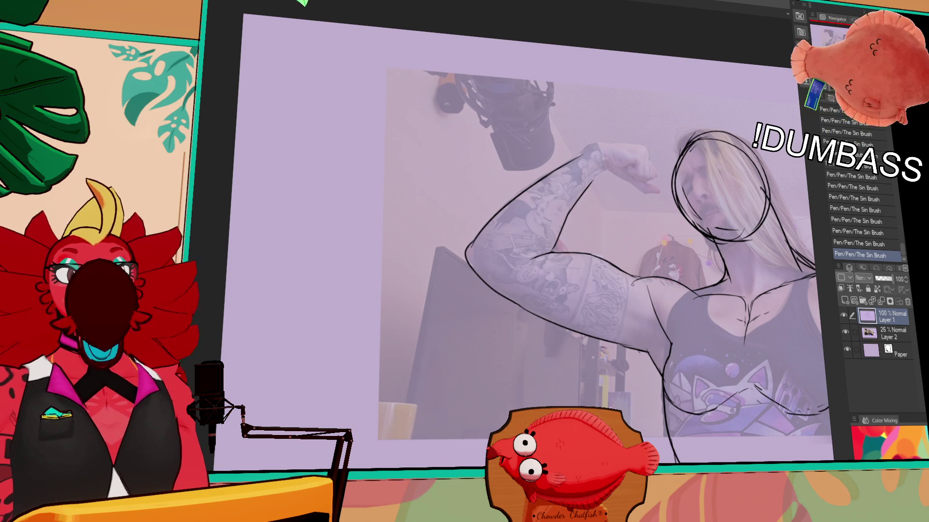
pyautogui.moveTo(629, 276); pyautogui.dragTo(655, 260)
pyautogui.moveTo(609, 169)
pyautogui.mouseDown()
pyautogui.moveTo(624, 175)
pyautogui.moveTo(617, 172)
pyautogui.mouseUp()
pyautogui.moveTo(592, 160)
pyautogui.mouseDown()
pyautogui.moveTo(609, 169)
pyautogui.moveTo(585, 157)
pyautogui.moveTo(600, 146)
pyautogui.moveTo(583, 160)
pyautogui.moveTo(591, 156)
pyautogui.moveTo(577, 199)
pyautogui.moveTo(670, 149)
pyautogui.moveTo(647, 148)
pyautogui.moveTo(658, 150)
pyautogui.moveTo(650, 196)
pyautogui.moveTo(666, 193)
pyautogui.mouseUp()
pyautogui.hotkey('ctrl', 'z')
pyautogui.hotkey('ctrl', 'z')
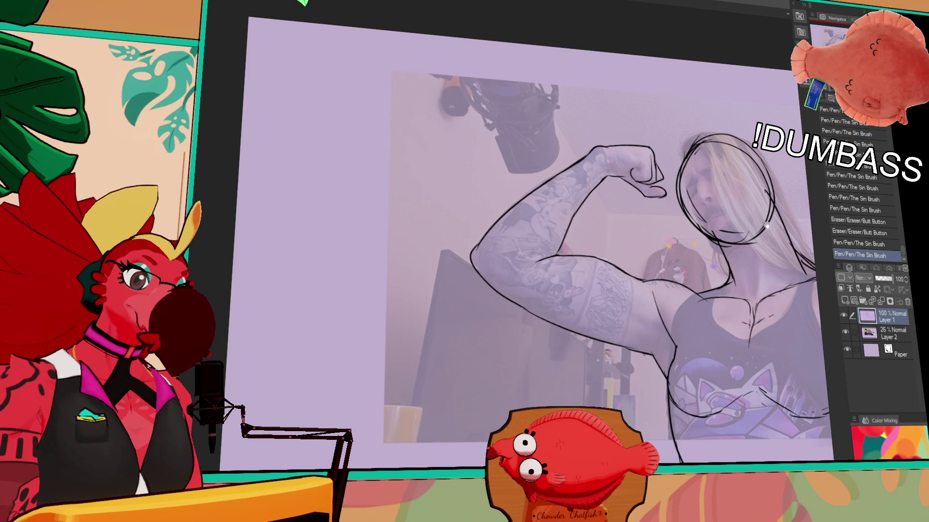
# Redraw the torso contour line and add strokes near the chest
pyautogui.moveTo(627, 354); pyautogui.dragTo(580, 328)
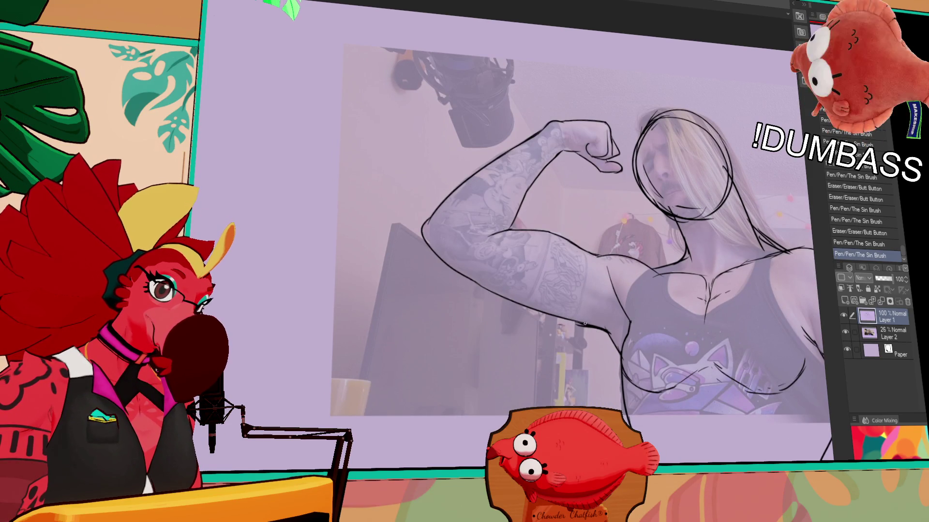
pyautogui.hotkey('ctrl', 'z')
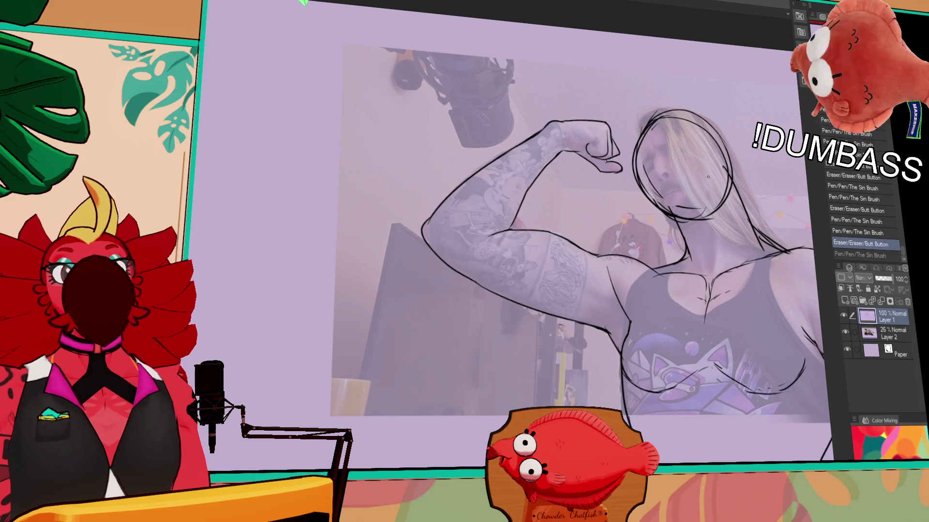
pyautogui.moveTo(620, 245); pyautogui.dragTo(596, 235)
pyautogui.moveTo(769, 163); pyautogui.dragTo(721, 134)
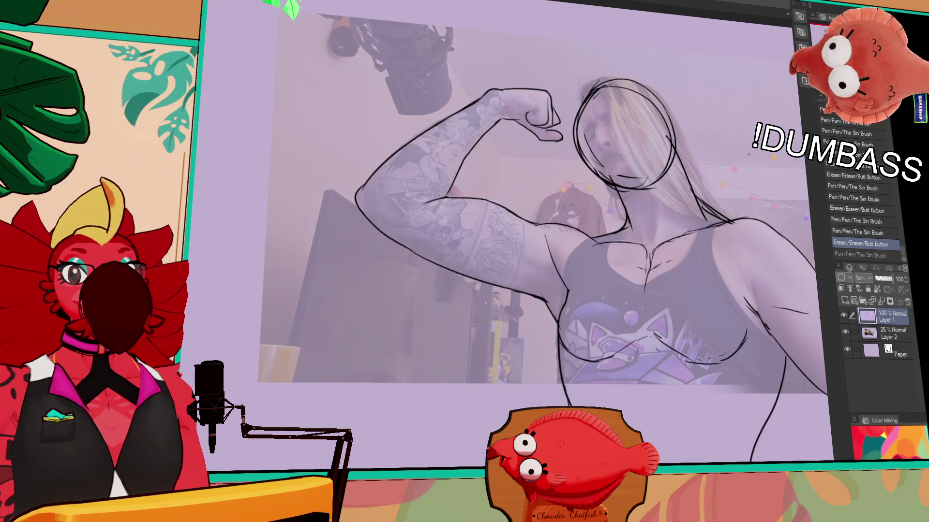
pyautogui.moveTo(738, 318); pyautogui.dragTo(639, 277)
pyautogui.moveTo(627, 242); pyautogui.dragTo(650, 284)
pyautogui.moveTo(606, 222)
pyautogui.mouseDown()
pyautogui.moveTo(613, 232)
pyautogui.moveTo(610, 193)
pyautogui.mouseUp()
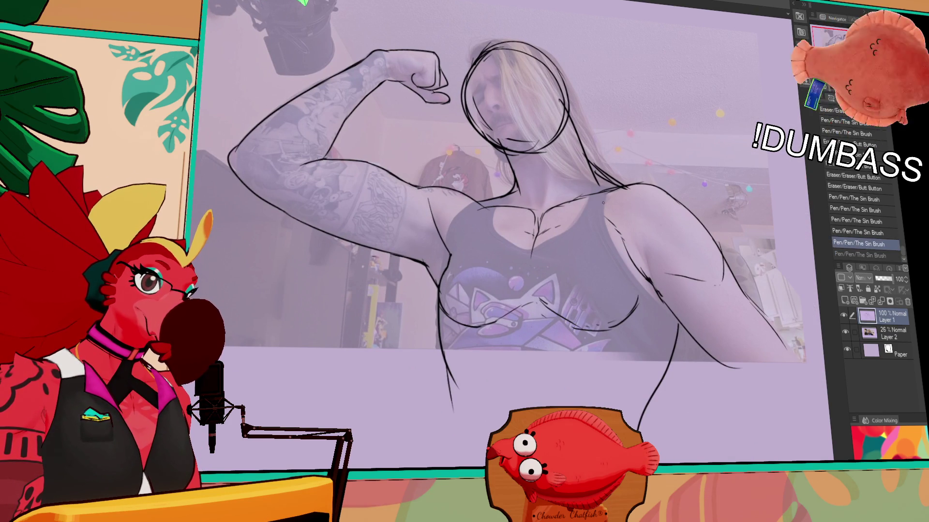
# Touch up the chest, strap, cleavage and left armpit lines, then hide the reference photo
pyautogui.moveTo(476, 213)
pyautogui.mouseDown()
pyautogui.moveTo(495, 217)
pyautogui.moveTo(465, 278)
pyautogui.mouseUp()
pyautogui.moveTo(531, 229); pyautogui.dragTo(536, 235)
pyautogui.moveTo(453, 249)
pyautogui.mouseDown()
pyautogui.moveTo(446, 264)
pyautogui.moveTo(449, 256)
pyautogui.mouseUp()
pyautogui.moveTo(453, 247); pyautogui.dragTo(447, 261)
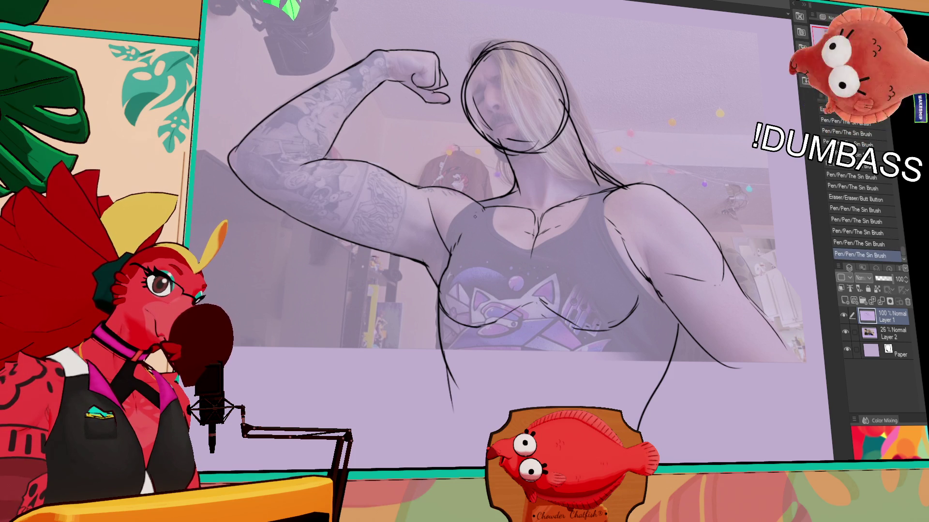
pyautogui.click(845, 333)
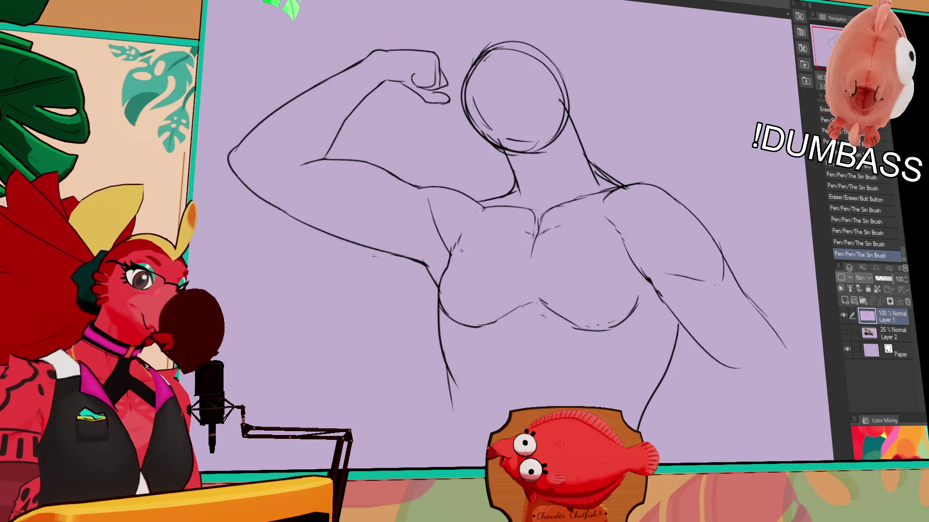
pyautogui.moveTo(461, 250); pyautogui.dragTo(448, 265)
pyautogui.hotkey('ctrl', 'z')
pyautogui.moveTo(695, 191); pyautogui.dragTo(739, 190)
pyautogui.click(845, 334)
pyautogui.moveTo(643, 271); pyautogui.dragTo(703, 312)
pyautogui.moveTo(543, 239)
pyautogui.mouseDown()
pyautogui.moveTo(553, 269)
pyautogui.moveTo(540, 272)
pyautogui.moveTo(545, 306)
pyautogui.mouseUp()
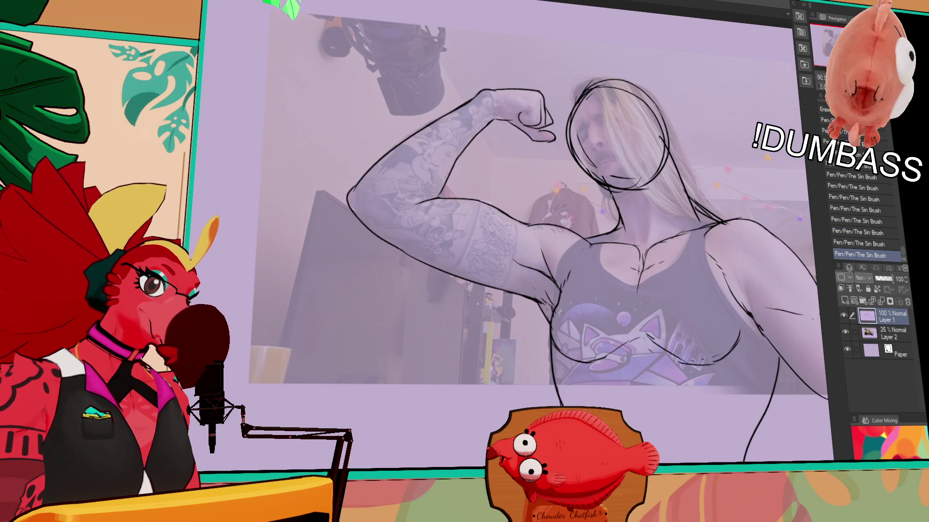
pyautogui.click(846, 332)
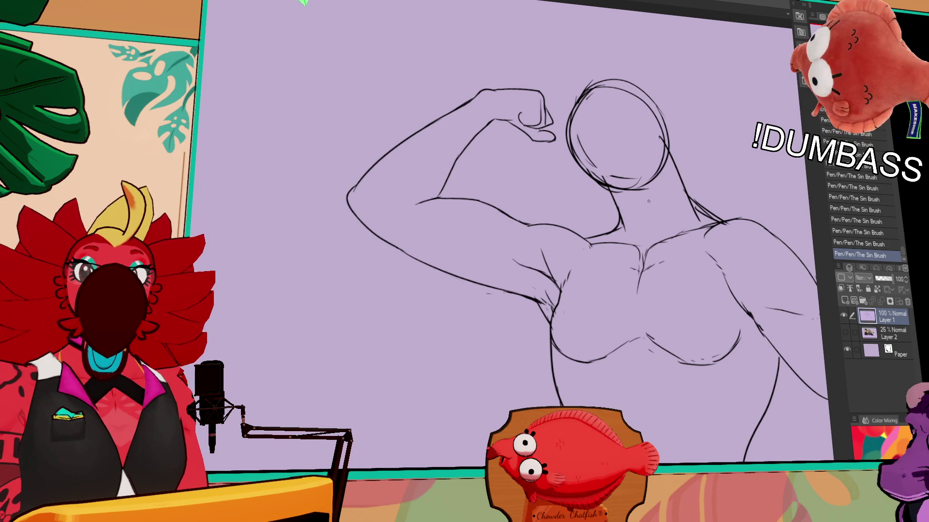
pyautogui.moveTo(683, 298); pyautogui.dragTo(741, 289)
pyautogui.press('e')
pyautogui.moveTo(563, 203); pyautogui.dragTo(575, 210)
pyautogui.press('p')
pyautogui.moveTo(503, 187)
pyautogui.mouseDown()
pyautogui.moveTo(587, 213)
pyautogui.moveTo(557, 199)
pyautogui.mouseUp()
pyautogui.press('e')
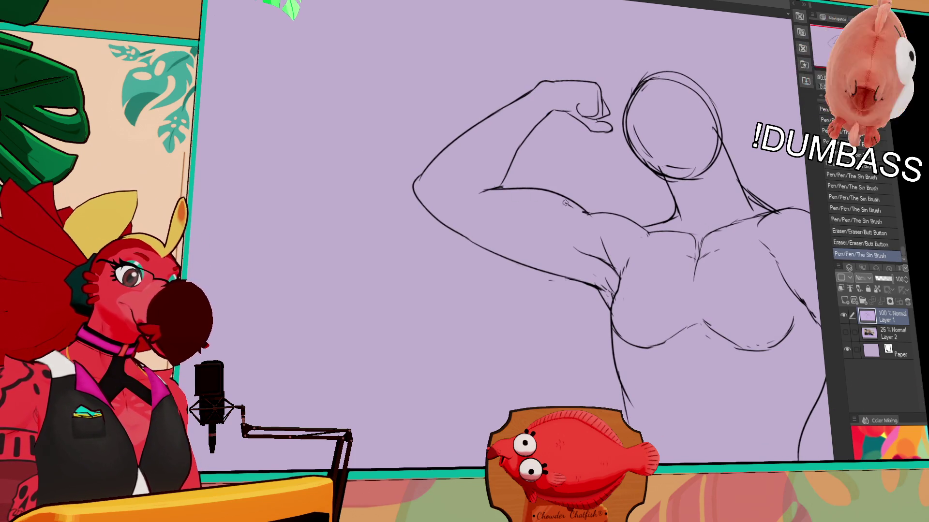
pyautogui.moveTo(503, 188); pyautogui.dragTo(559, 196)
pyautogui.press('p')
pyautogui.moveTo(503, 188); pyautogui.dragTo(571, 200)
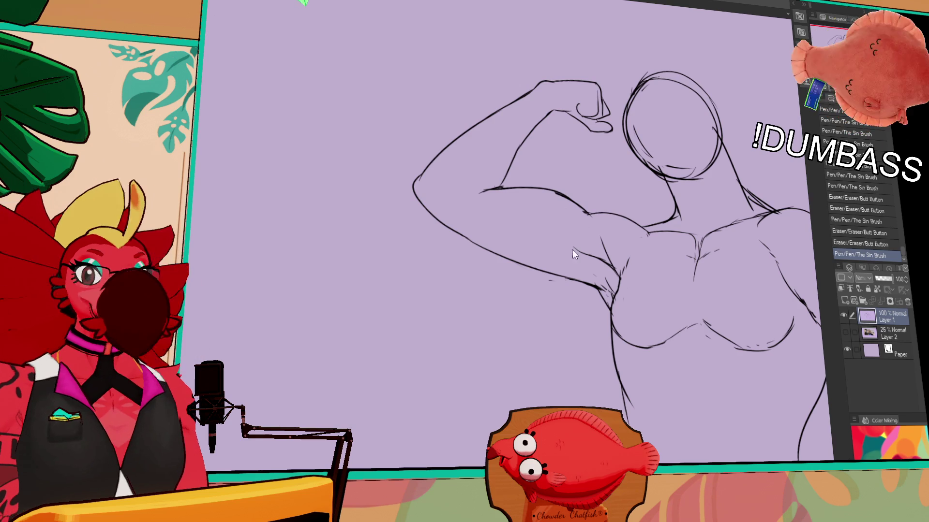
pyautogui.hotkey('ctrl', 'z')
pyautogui.moveTo(678, 174); pyautogui.dragTo(676, 185)
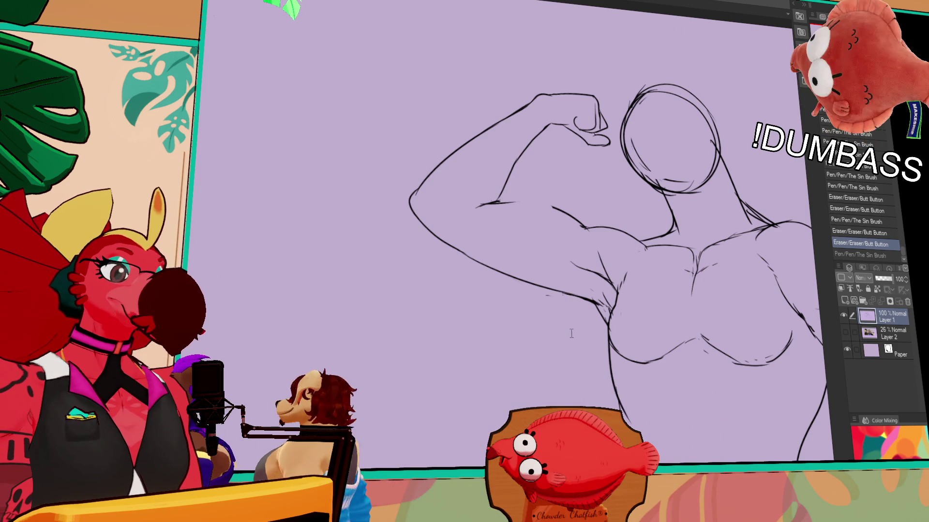
pyautogui.moveTo(512, 202)
pyautogui.mouseDown()
pyautogui.moveTo(454, 197)
pyautogui.moveTo(502, 204)
pyautogui.moveTo(525, 224)
pyautogui.mouseUp()
# Erase the old lower contour of the flexed arm and try redrawing its underside
pyautogui.hotkey('ctrl', 'y')
pyautogui.hotkey('ctrl', 'z')
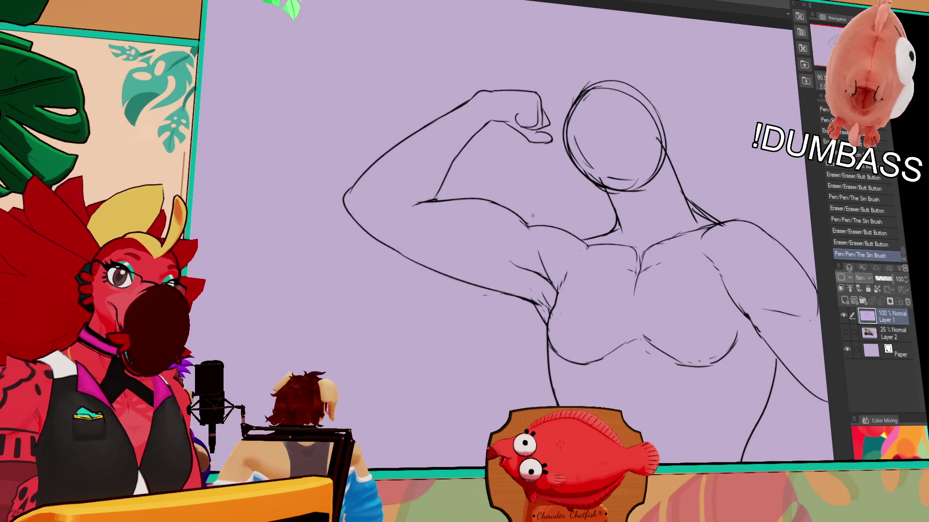
pyautogui.moveTo(698, 212)
pyautogui.mouseDown()
pyautogui.moveTo(710, 190)
pyautogui.moveTo(627, 190)
pyautogui.mouseUp()
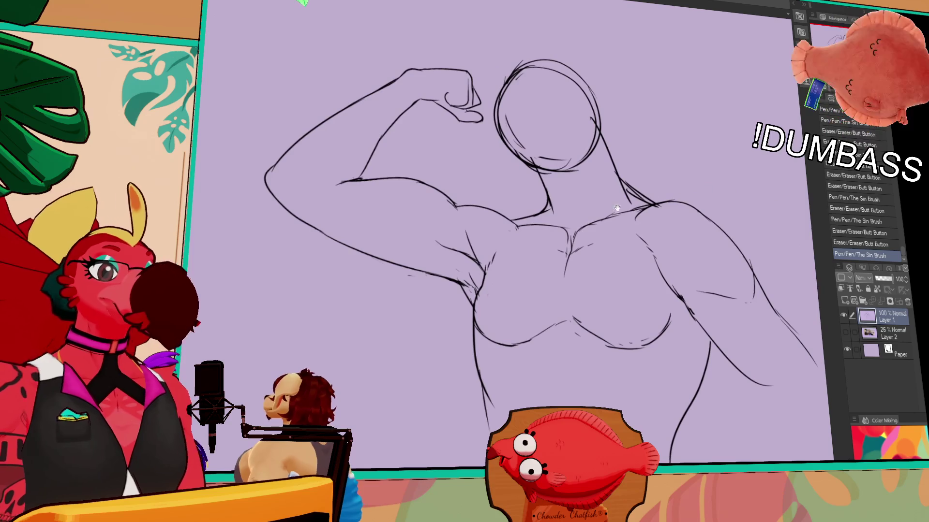
pyautogui.moveTo(430, 273)
pyautogui.mouseDown()
pyautogui.moveTo(314, 226)
pyautogui.moveTo(409, 266)
pyautogui.mouseUp()
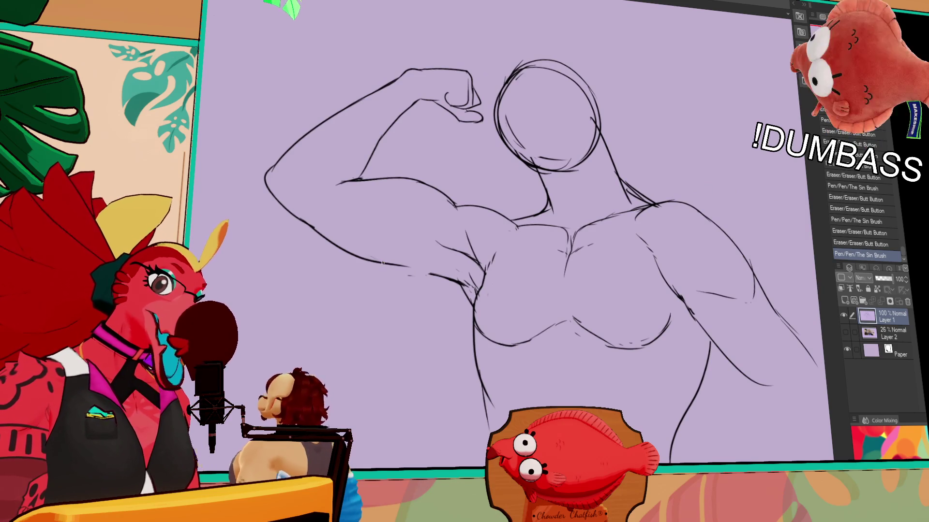
pyautogui.hotkey('ctrl', 'z')
pyautogui.hotkey('ctrl', 'z')
pyautogui.moveTo(312, 225); pyautogui.dragTo(467, 303)
pyautogui.hotkey('ctrl', 'z')
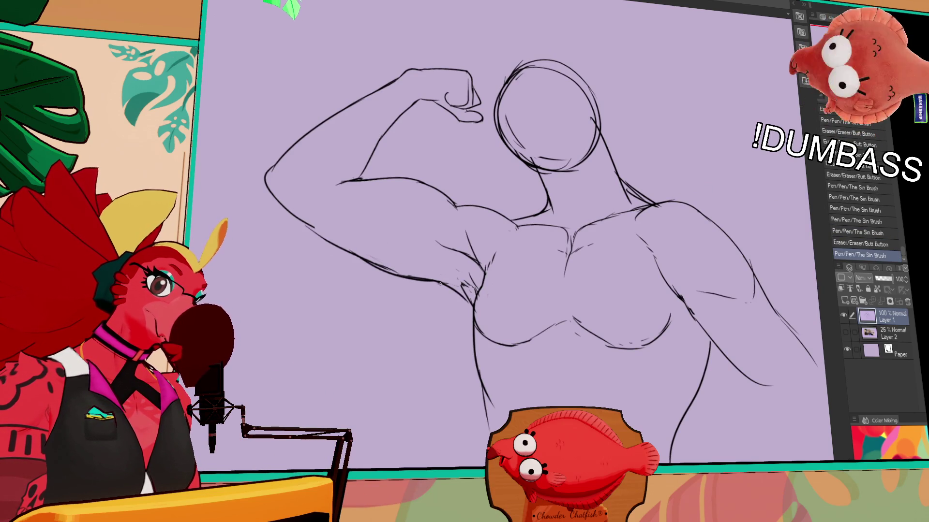
# Redraw the armpit, upper chest, upper-arm and collarbone lines near the shoulder
pyautogui.moveTo(689, 178); pyautogui.dragTo(690, 172)
pyautogui.moveTo(497, 251); pyautogui.dragTo(478, 287)
pyautogui.moveTo(513, 224)
pyautogui.mouseDown()
pyautogui.moveTo(492, 254)
pyautogui.moveTo(521, 205)
pyautogui.mouseUp()
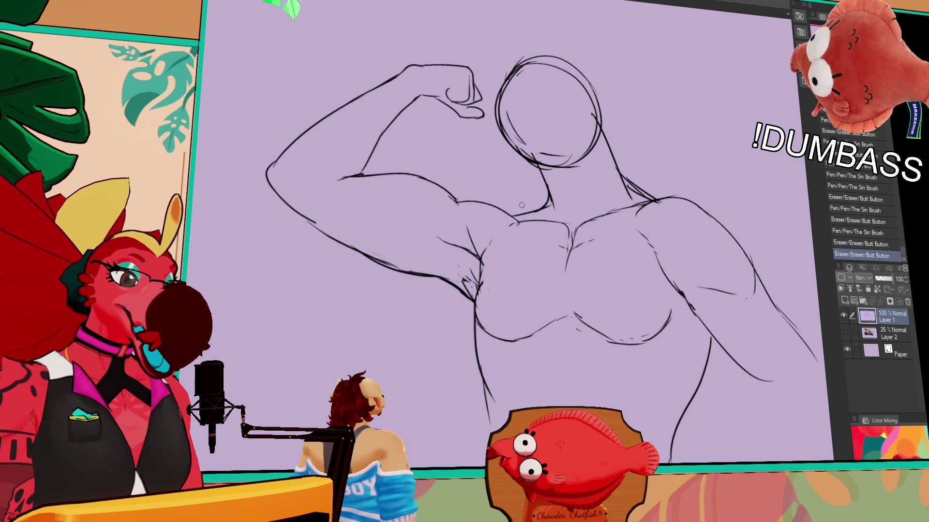
pyautogui.moveTo(736, 166); pyautogui.dragTo(730, 161)
pyautogui.moveTo(457, 198); pyautogui.dragTo(474, 195)
pyautogui.moveTo(445, 200)
pyautogui.mouseDown()
pyautogui.moveTo(484, 192)
pyautogui.moveTo(508, 209)
pyautogui.mouseUp()
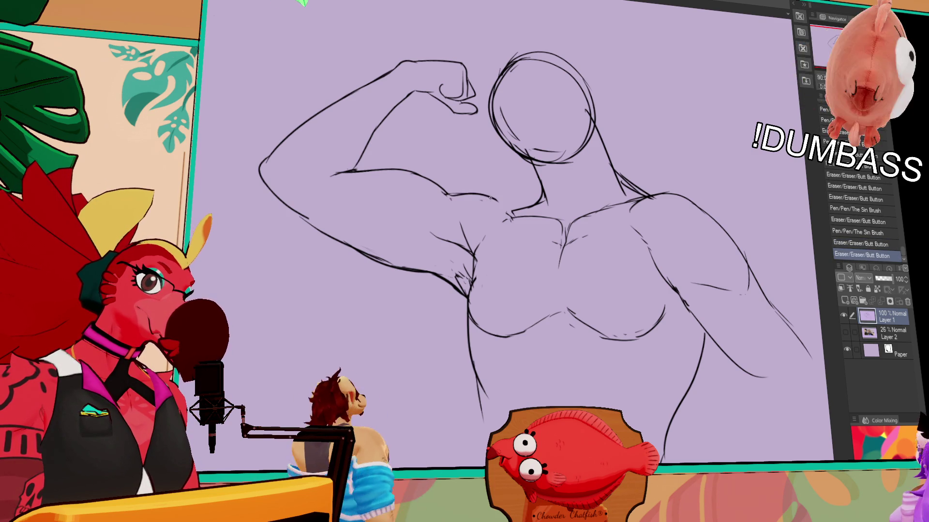
pyautogui.moveTo(604, 245); pyautogui.dragTo(604, 252)
pyautogui.moveTo(502, 215)
pyautogui.mouseDown()
pyautogui.moveTo(513, 219)
pyautogui.moveTo(545, 203)
pyautogui.mouseUp()
pyautogui.moveTo(518, 207); pyautogui.dragTo(544, 202)
# Draw guide strands inside the head circle and clean up small chest marks
pyautogui.moveTo(515, 71); pyautogui.dragTo(556, 157)
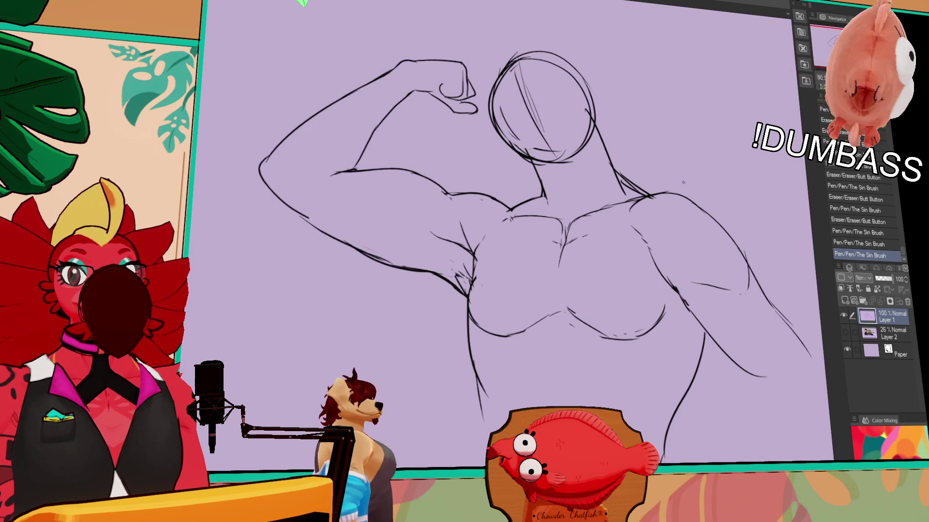
pyautogui.scroll(-1, 702, 188)
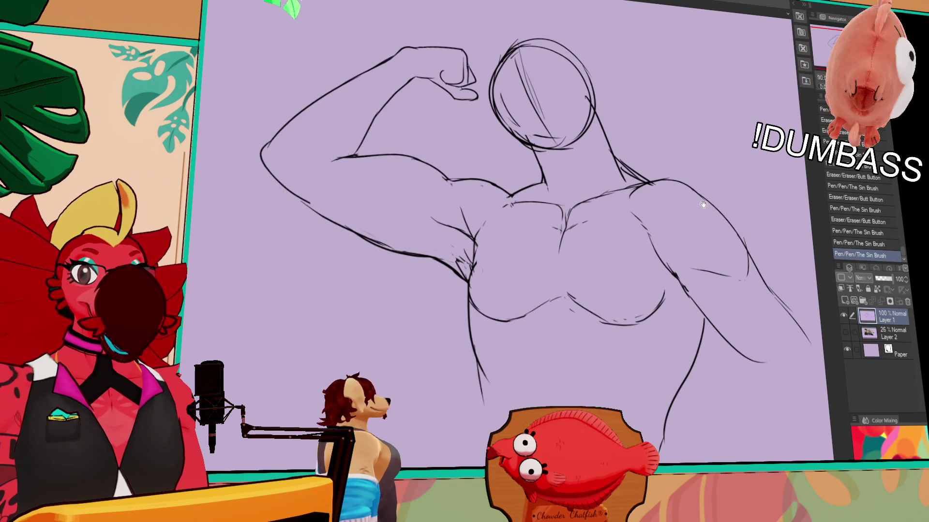
pyautogui.moveTo(702, 205); pyautogui.dragTo(709, 191)
pyautogui.moveTo(566, 244); pyautogui.dragTo(567, 263)
pyautogui.moveTo(566, 262)
pyautogui.mouseDown()
pyautogui.moveTo(551, 290)
pyautogui.moveTo(561, 285)
pyautogui.mouseUp()
pyautogui.hotkey('ctrl', 'z')
# Extend the chest line and touch up the right chest outline, erasing small stray marks
pyautogui.moveTo(563, 267)
pyautogui.mouseDown()
pyautogui.moveTo(545, 297)
pyautogui.moveTo(584, 282)
pyautogui.moveTo(575, 279)
pyautogui.moveTo(586, 304)
pyautogui.moveTo(568, 265)
pyautogui.moveTo(584, 287)
pyautogui.mouseUp()
pyautogui.moveTo(664, 249); pyautogui.dragTo(670, 288)
pyautogui.moveTo(611, 297); pyautogui.dragTo(628, 296)
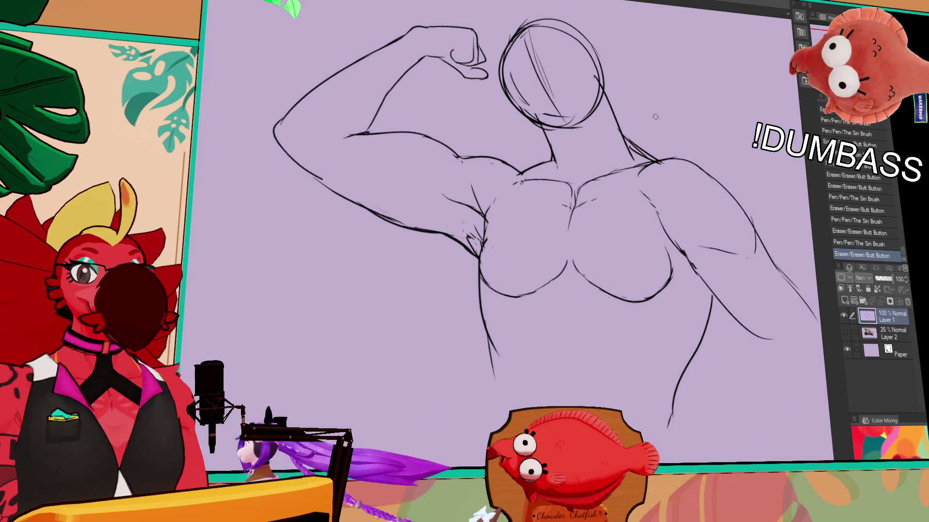
pyautogui.moveTo(659, 170); pyautogui.dragTo(656, 183)
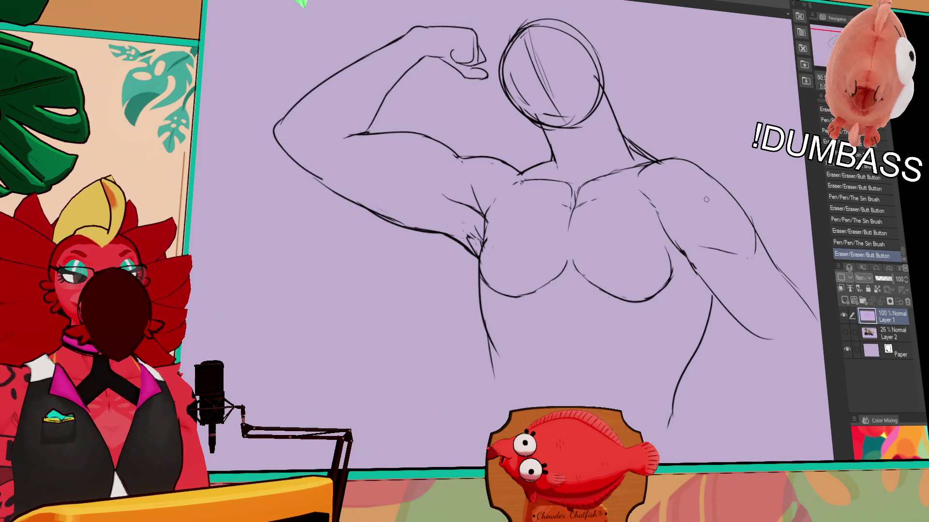
pyautogui.moveTo(672, 264); pyautogui.dragTo(663, 276)
pyautogui.moveTo(660, 276); pyautogui.dragTo(646, 279)
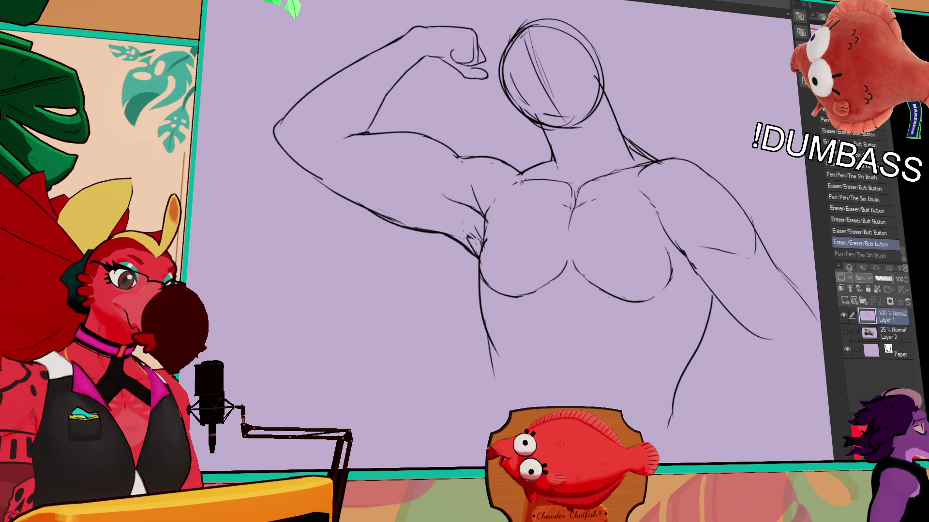
pyautogui.moveTo(659, 182); pyautogui.dragTo(659, 167)
# Redraw the underside of the left pec and tidy the strokes near the armpit
pyautogui.moveTo(483, 227)
pyautogui.mouseDown()
pyautogui.moveTo(486, 263)
pyautogui.moveTo(500, 283)
pyautogui.moveTo(521, 266)
pyautogui.mouseUp()
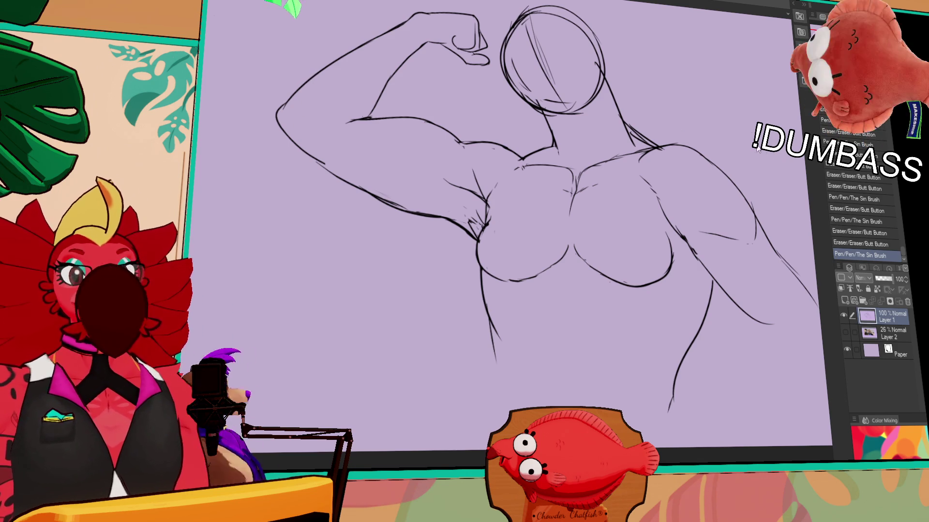
pyautogui.moveTo(499, 275)
pyautogui.mouseDown()
pyautogui.moveTo(527, 278)
pyautogui.moveTo(552, 263)
pyautogui.mouseUp()
pyautogui.moveTo(474, 215); pyautogui.dragTo(488, 225)
pyautogui.moveTo(676, 19); pyautogui.dragTo(670, 132)
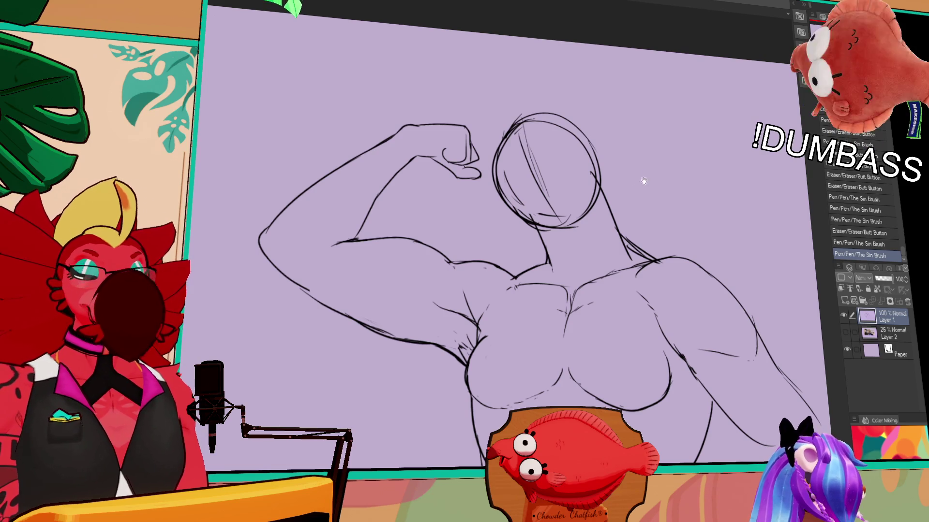
# Sketch crest strands and a right-edge stroke inside the head circle, discarding several retries
pyautogui.moveTo(643, 180); pyautogui.dragTo(643, 205)
pyautogui.moveTo(524, 143); pyautogui.dragTo(544, 223)
pyautogui.hotkey('ctrl', 'z')
pyautogui.moveTo(520, 145)
pyautogui.mouseDown()
pyautogui.moveTo(556, 252)
pyautogui.moveTo(563, 251)
pyautogui.mouseUp()
pyautogui.hotkey('ctrl', 'z')
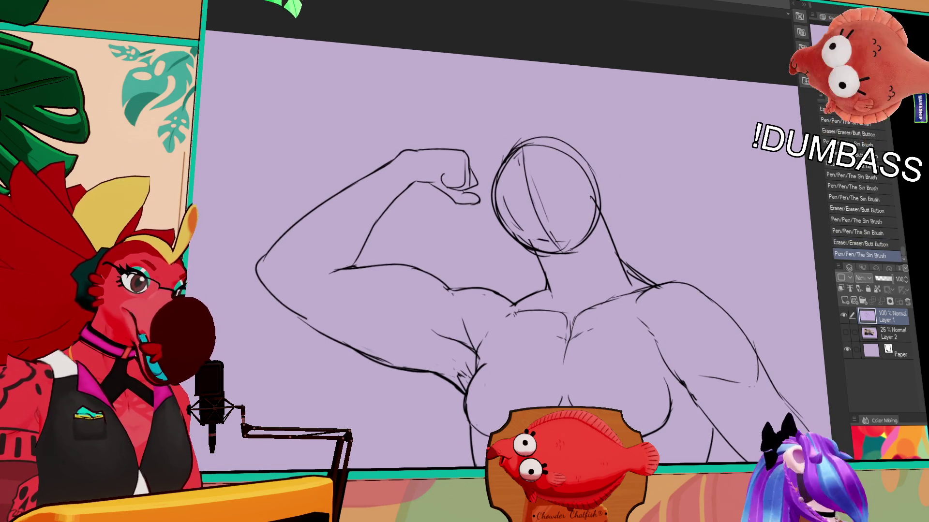
pyautogui.moveTo(500, 221)
pyautogui.mouseDown()
pyautogui.moveTo(552, 223)
pyautogui.moveTo(582, 199)
pyautogui.mouseUp()
pyautogui.hotkey('ctrl', 'z')
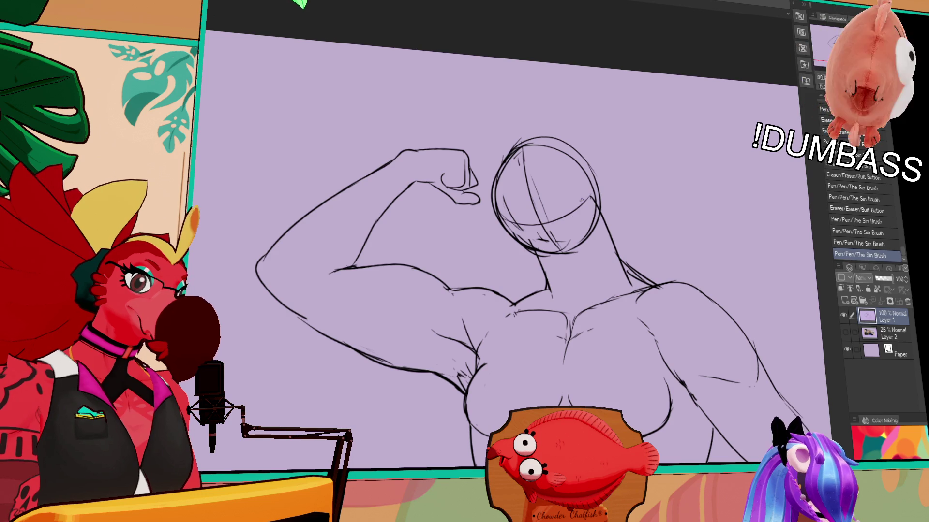
pyautogui.hotkey('ctrl', 'z')
pyautogui.hotkey('ctrl', 'z')
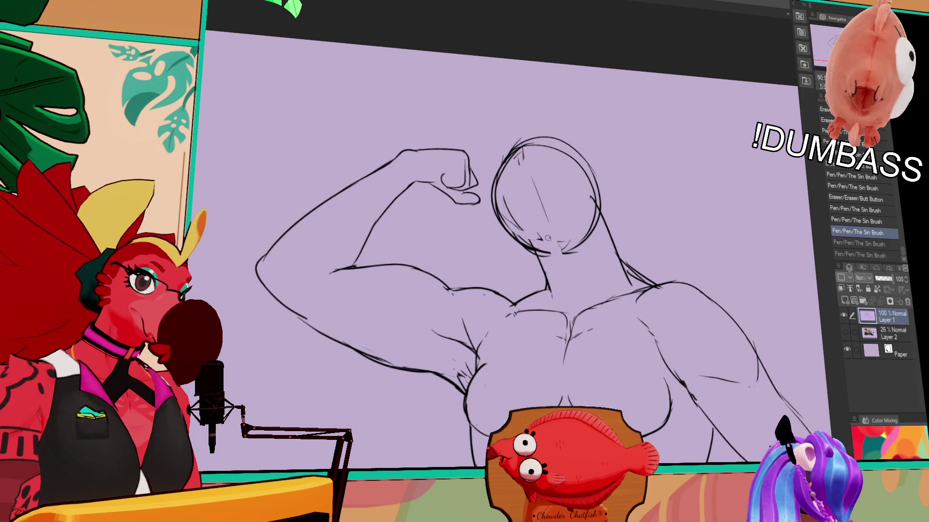
pyautogui.moveTo(547, 238); pyautogui.dragTo(544, 232)
pyautogui.moveTo(541, 140); pyautogui.dragTo(551, 245)
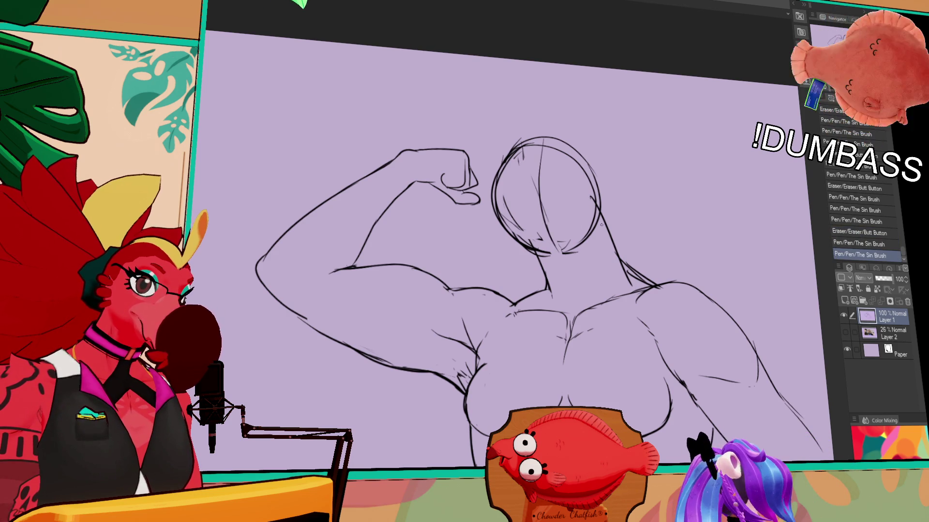
pyautogui.moveTo(602, 207); pyautogui.dragTo(608, 242)
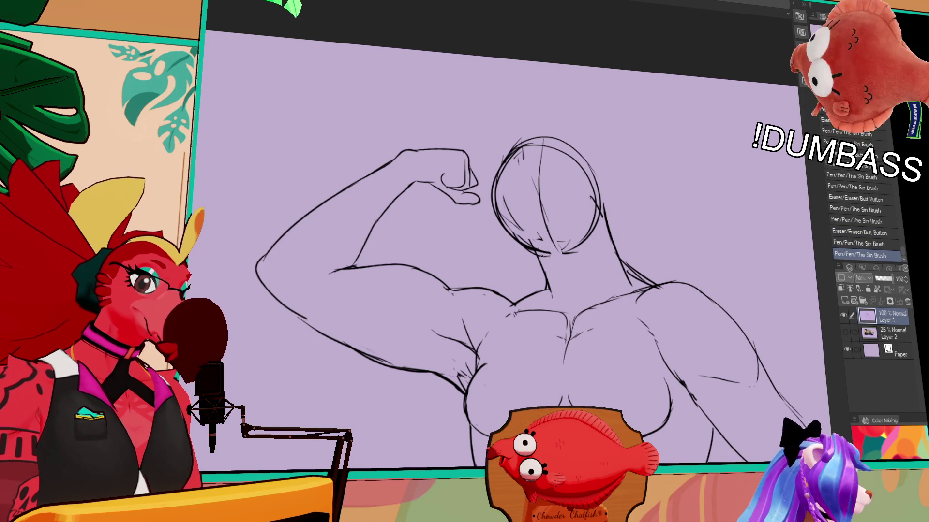
# Lasso the head and shift it slightly up and to the right
pyautogui.moveTo(597, 130)
pyautogui.mouseDown()
pyautogui.moveTo(609, 203)
pyautogui.moveTo(556, 259)
pyautogui.mouseUp()
pyautogui.moveTo(451, 255); pyautogui.dragTo(362, 258)
pyautogui.hotkey('ctrl', 'd')
pyautogui.hotkey('ctrl', 'z')
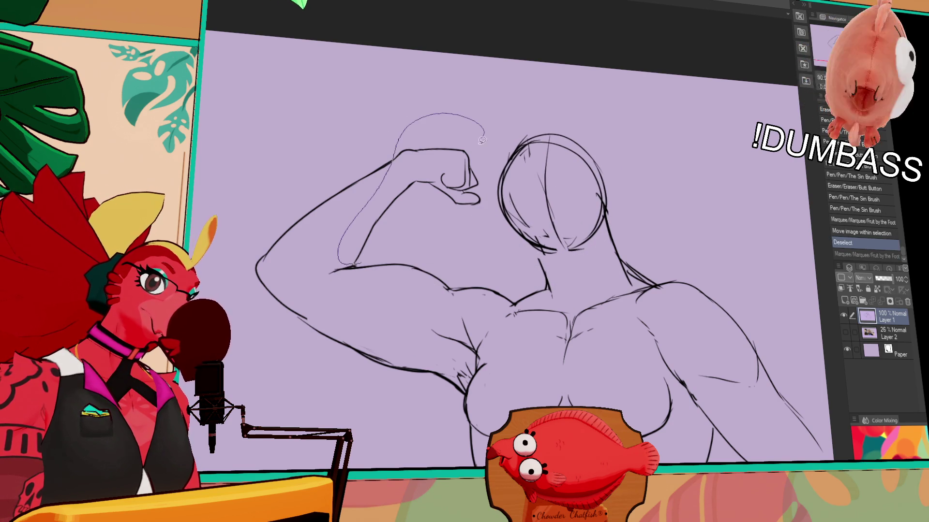
# Tilt the lassoed raised fist slightly clockwise and lift it a few pixels
pyautogui.moveTo(482, 141); pyautogui.dragTo(427, 244)
pyautogui.click(422, 285)
pyautogui.moveTo(518, 165); pyautogui.dragTo(519, 198)
pyautogui.moveTo(477, 252); pyautogui.dragTo(485, 244)
pyautogui.press('Return')
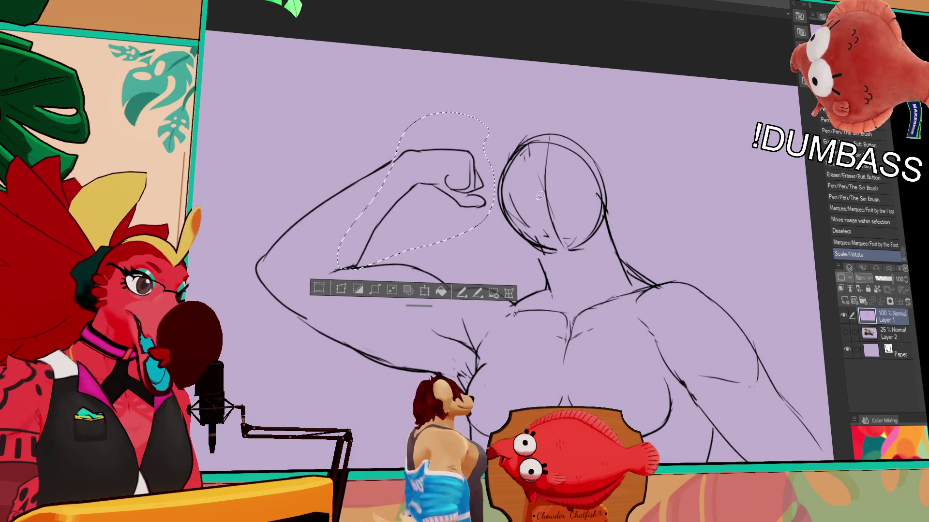
pyautogui.hotkey('ctrl', 'd')
# Erase the old neck line and redraw it
pyautogui.moveTo(754, 189); pyautogui.dragTo(756, 171)
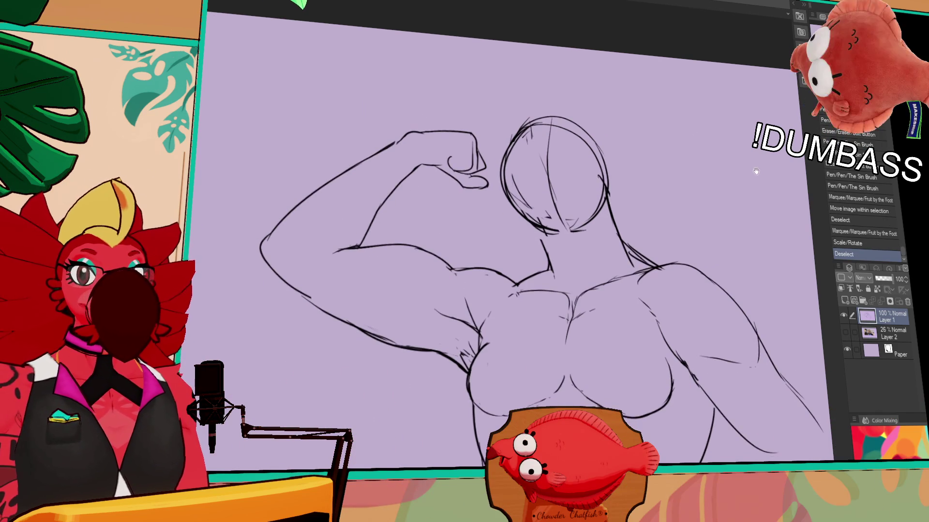
pyautogui.moveTo(537, 240); pyautogui.dragTo(544, 252)
pyautogui.moveTo(538, 233); pyautogui.dragTo(550, 257)
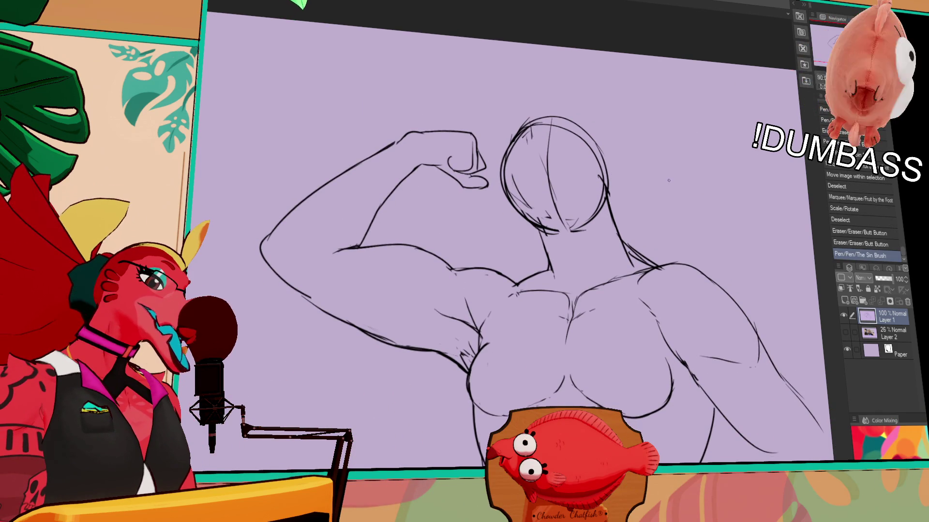
pyautogui.moveTo(543, 290); pyautogui.dragTo(543, 282)
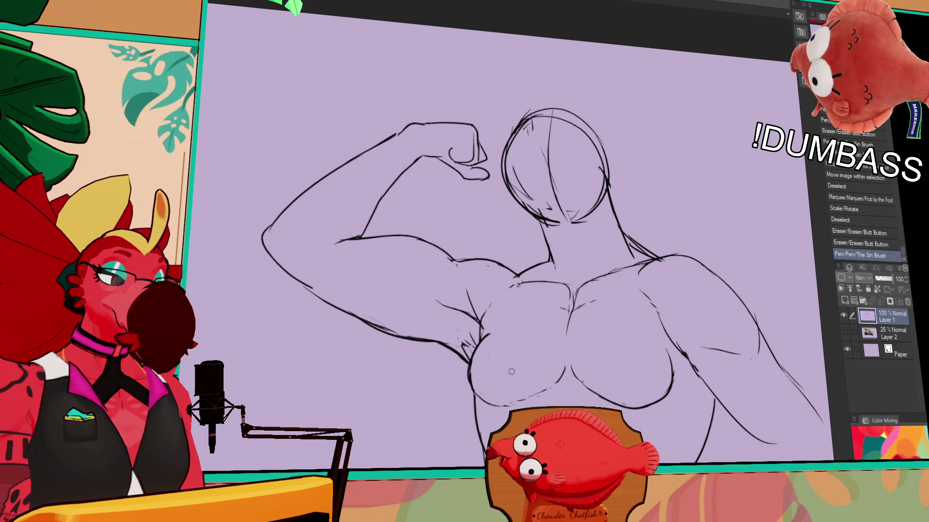
# Erase stray marks near the armpit and right arm, mirroring the view to check proportions
pyautogui.scroll(-2, 552, 247)
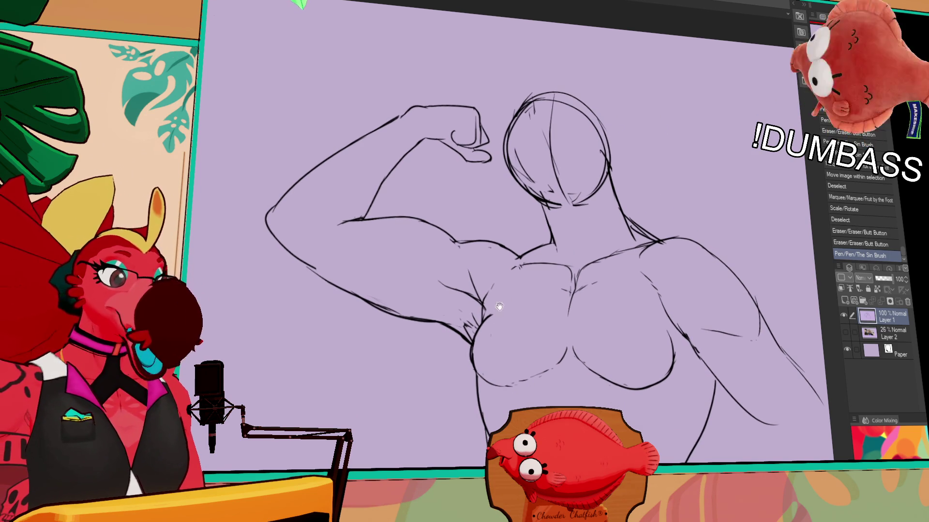
pyautogui.moveTo(477, 341)
pyautogui.mouseDown()
pyautogui.moveTo(484, 329)
pyautogui.moveTo(480, 337)
pyautogui.mouseUp()
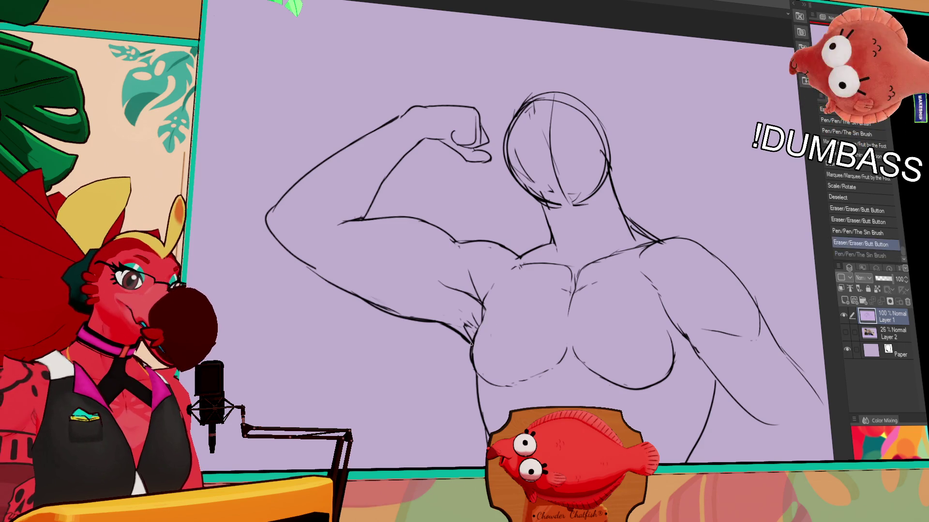
pyautogui.scroll(-3, 663, 280)
pyautogui.moveTo(662, 292); pyautogui.dragTo(669, 327)
pyautogui.hotkey('ctrl', 'z')
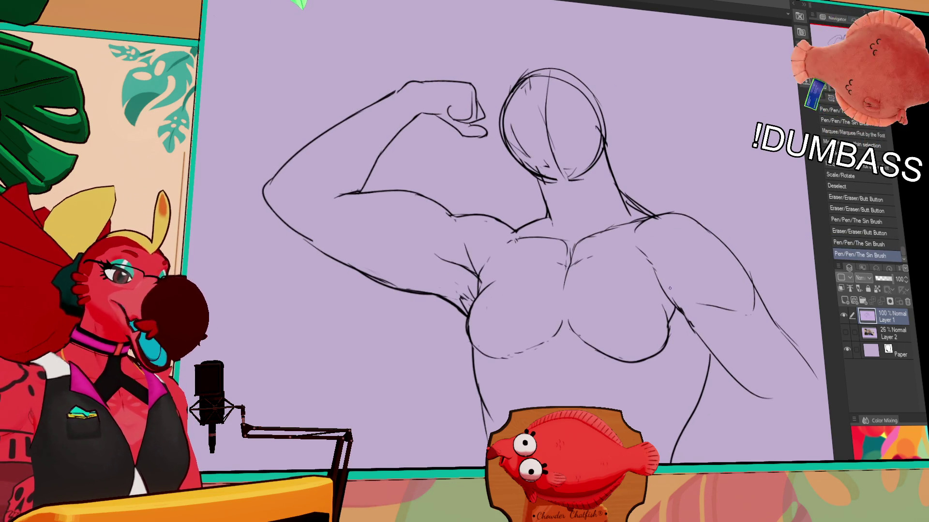
pyautogui.moveTo(706, 222); pyautogui.dragTo(702, 194)
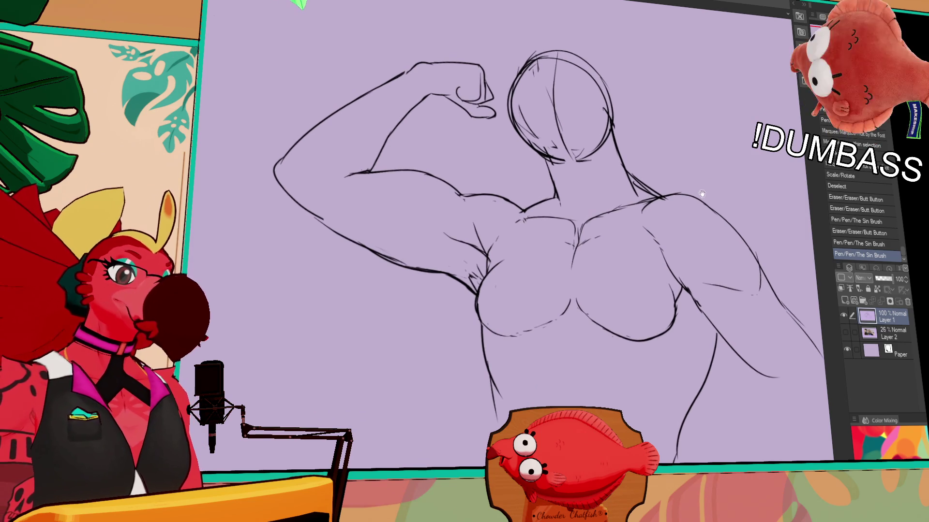
pyautogui.press('h')
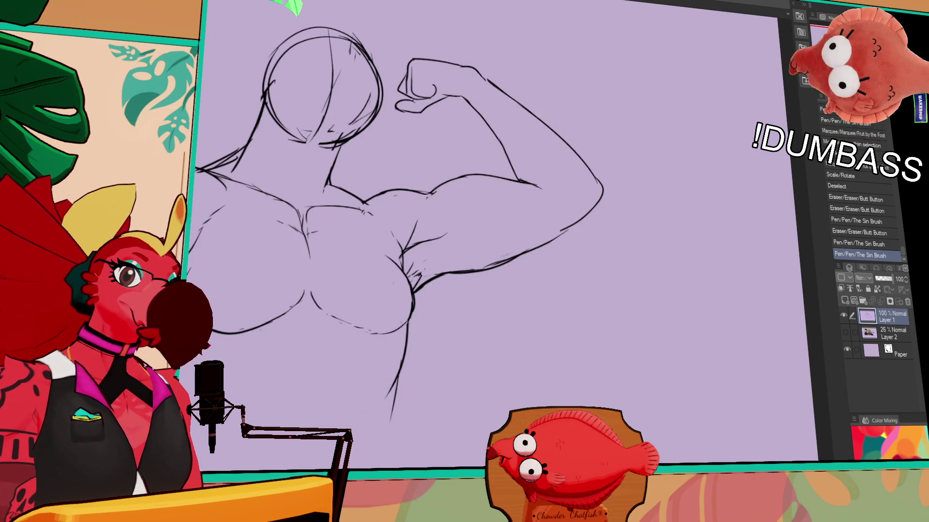
pyautogui.press('h')
pyautogui.moveTo(580, 291)
pyautogui.mouseDown()
pyautogui.moveTo(591, 249)
pyautogui.moveTo(457, 259)
pyautogui.mouseUp()
pyautogui.moveTo(564, 262)
pyautogui.mouseDown()
pyautogui.moveTo(595, 302)
pyautogui.moveTo(643, 337)
pyautogui.mouseUp()
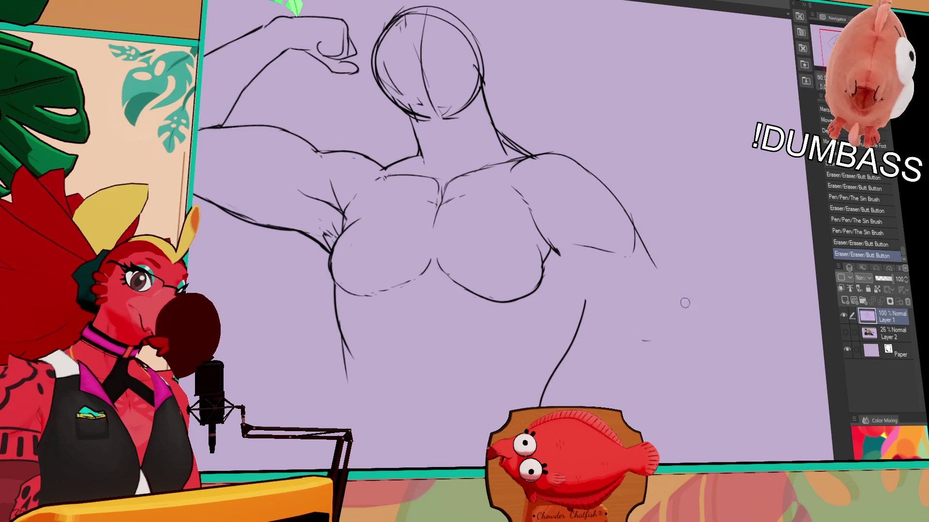
# Redraw the right arm's outer contour running down the figure's side
pyautogui.moveTo(655, 268); pyautogui.dragTo(640, 242)
pyautogui.moveTo(563, 254)
pyautogui.mouseDown()
pyautogui.moveTo(557, 246)
pyautogui.moveTo(554, 269)
pyautogui.moveTo(607, 399)
pyautogui.mouseUp()
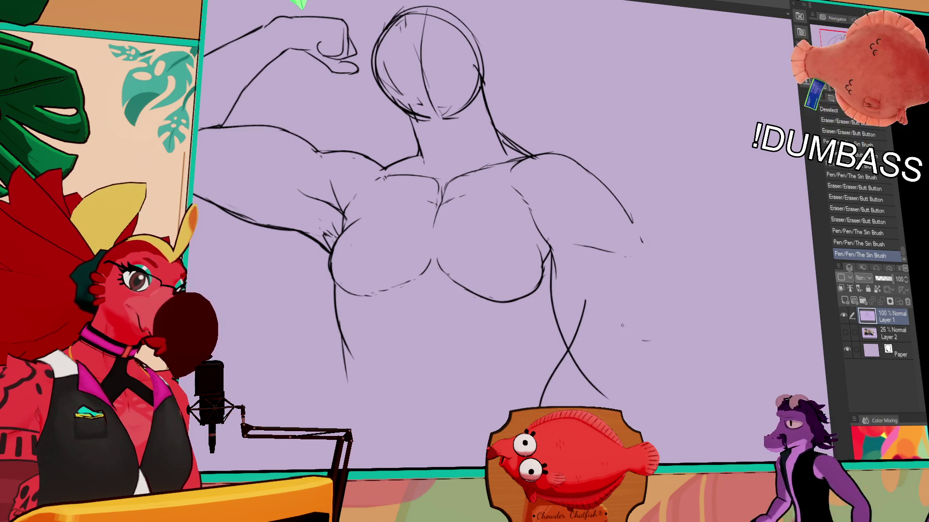
pyautogui.moveTo(624, 213)
pyautogui.mouseDown()
pyautogui.moveTo(634, 264)
pyautogui.moveTo(660, 315)
pyautogui.mouseUp()
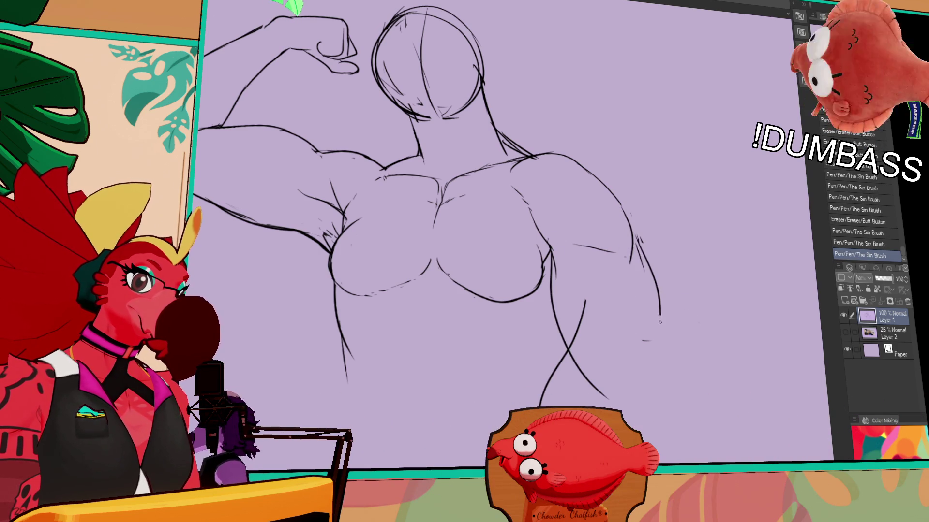
pyautogui.moveTo(631, 232); pyautogui.dragTo(654, 339)
pyautogui.moveTo(655, 353); pyautogui.dragTo(656, 373)
pyautogui.hotkey('ctrl', 'z')
pyautogui.hotkey('ctrl', 'z')
pyautogui.moveTo(656, 382); pyautogui.dragTo(656, 406)
pyautogui.moveTo(634, 240); pyautogui.dragTo(653, 377)
# Erase stray strokes beside the right arm, add touch-ups, and nudge the selected raised arm
pyautogui.moveTo(592, 312); pyautogui.dragTo(569, 346)
pyautogui.moveTo(556, 283); pyautogui.dragTo(546, 265)
pyautogui.moveTo(548, 251); pyautogui.dragTo(545, 267)
pyautogui.moveTo(526, 151); pyautogui.dragTo(613, 159)
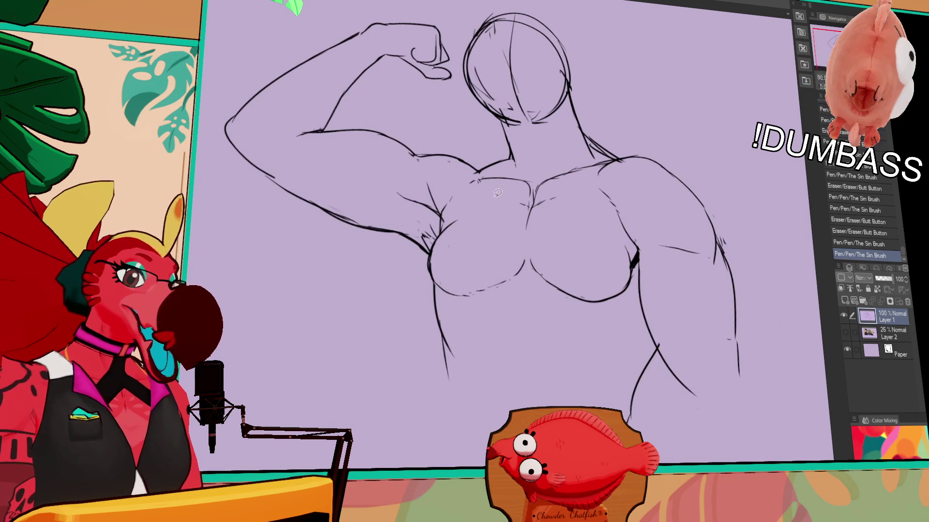
pyautogui.moveTo(392, 47); pyautogui.dragTo(389, 49)
pyautogui.moveTo(338, 96); pyautogui.dragTo(335, 99)
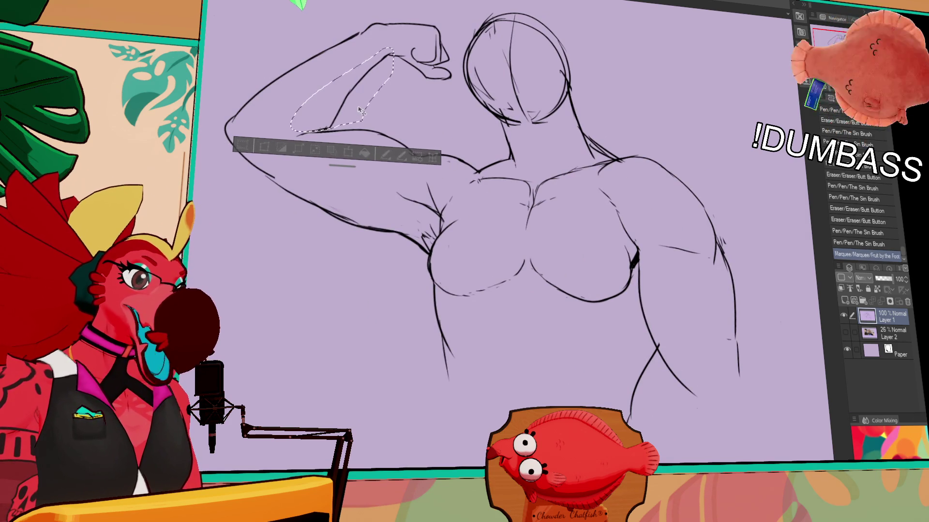
# Deselect the nudged arm, undo an accidental sketch move, and touch up the armpit lines
pyautogui.hotkey('ctrl', 'd')
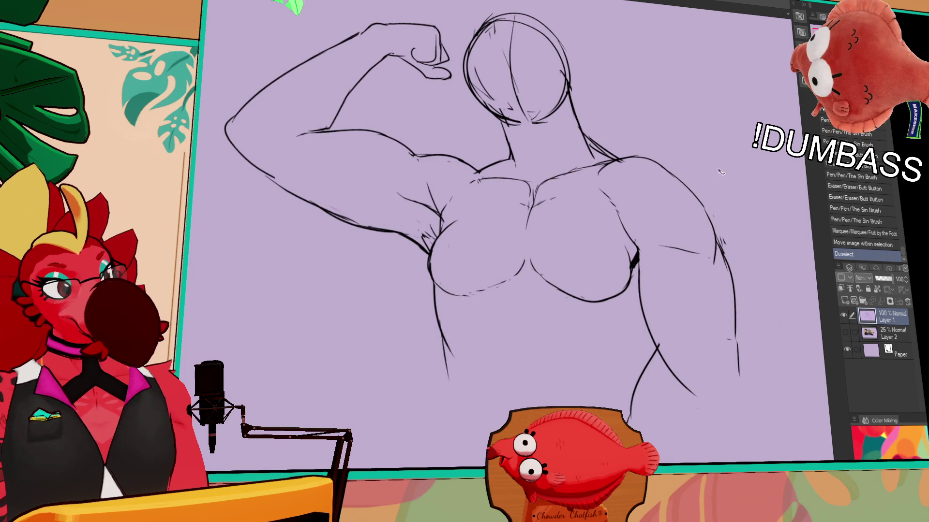
pyautogui.moveTo(501, 266); pyautogui.dragTo(665, 352)
pyautogui.moveTo(481, 220)
pyautogui.mouseDown()
pyautogui.moveTo(506, 214)
pyautogui.moveTo(491, 222)
pyautogui.mouseUp()
pyautogui.hotkey('ctrl', 'z')
pyautogui.moveTo(484, 224)
pyautogui.mouseDown()
pyautogui.moveTo(494, 228)
pyautogui.moveTo(497, 208)
pyautogui.mouseUp()
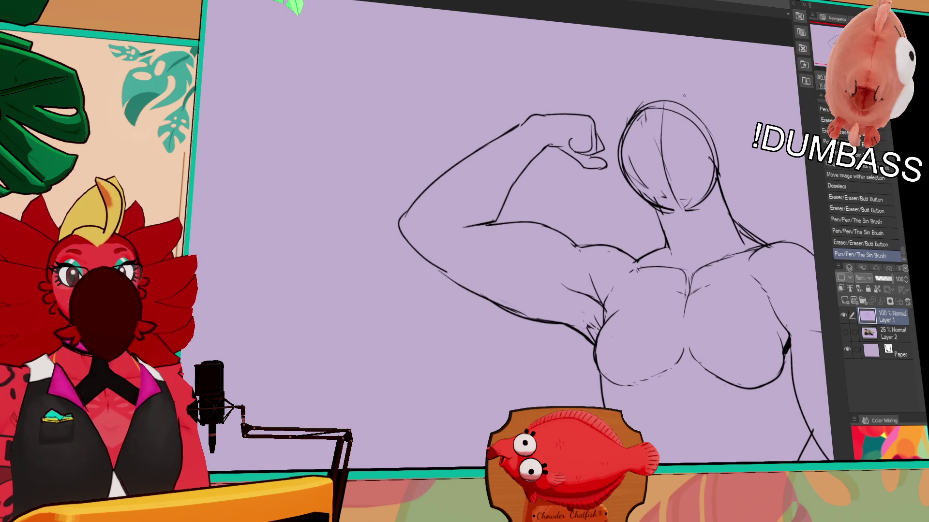
# Redraw the armpit, bicep and upper-arm outline of the raised arm
pyautogui.moveTo(674, 162); pyautogui.dragTo(674, 168)
pyautogui.moveTo(546, 215)
pyautogui.mouseDown()
pyautogui.moveTo(572, 223)
pyautogui.moveTo(493, 240)
pyautogui.moveTo(508, 240)
pyautogui.mouseUp()
pyautogui.moveTo(515, 235); pyautogui.dragTo(545, 185)
pyautogui.moveTo(543, 193); pyautogui.dragTo(553, 186)
pyautogui.moveTo(438, 223)
pyautogui.mouseDown()
pyautogui.moveTo(493, 178)
pyautogui.moveTo(467, 192)
pyautogui.moveTo(493, 165)
pyautogui.mouseUp()
pyautogui.moveTo(537, 139); pyautogui.dragTo(556, 137)
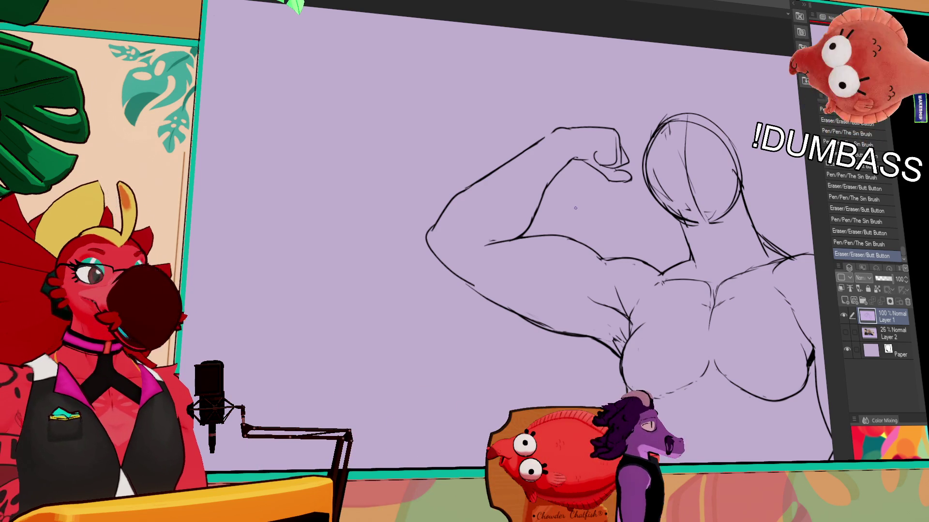
# Redraw the armpit line, retouch the right shoulder lines, and erase part of the neck line
pyautogui.moveTo(620, 344); pyautogui.dragTo(581, 250)
pyautogui.moveTo(573, 237); pyautogui.dragTo(583, 248)
pyautogui.moveTo(773, 255); pyautogui.dragTo(730, 243)
pyautogui.moveTo(735, 195)
pyautogui.mouseDown()
pyautogui.moveTo(672, 227)
pyautogui.moveTo(652, 191)
pyautogui.mouseUp()
pyautogui.moveTo(629, 201); pyautogui.dragTo(671, 188)
pyautogui.hotkey('ctrl', 'z')
pyautogui.moveTo(617, 175); pyautogui.dragTo(628, 185)
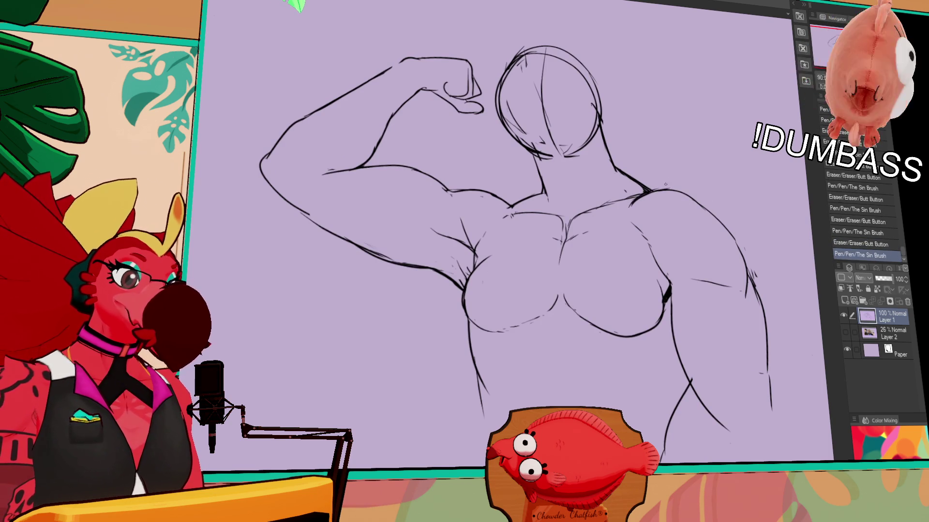
# Refine the collarbone and right shoulder strokes, then erase the neck line toward the shoulder
pyautogui.moveTo(717, 197); pyautogui.dragTo(722, 186)
pyautogui.moveTo(527, 192); pyautogui.dragTo(545, 184)
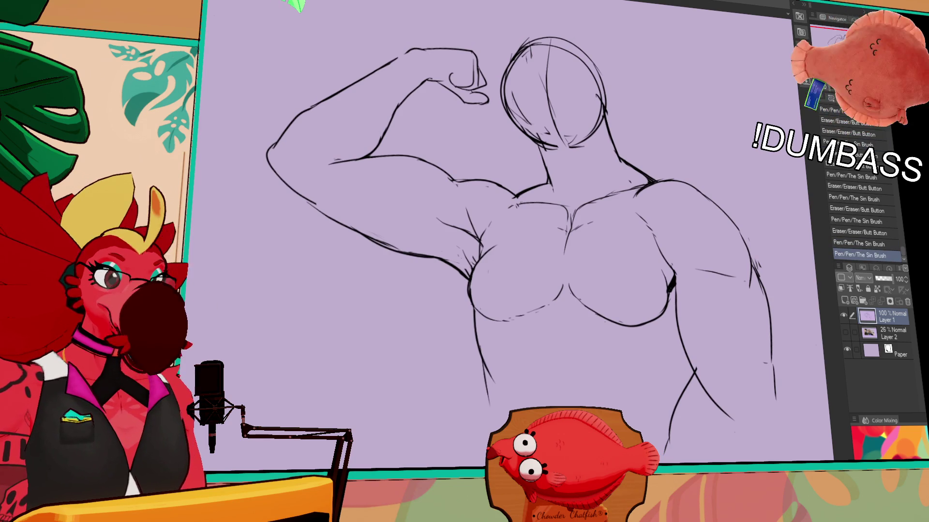
pyautogui.moveTo(752, 187); pyautogui.dragTo(748, 186)
pyautogui.moveTo(626, 207)
pyautogui.mouseDown()
pyautogui.moveTo(651, 182)
pyautogui.moveTo(666, 196)
pyautogui.moveTo(700, 181)
pyautogui.moveTo(695, 194)
pyautogui.mouseUp()
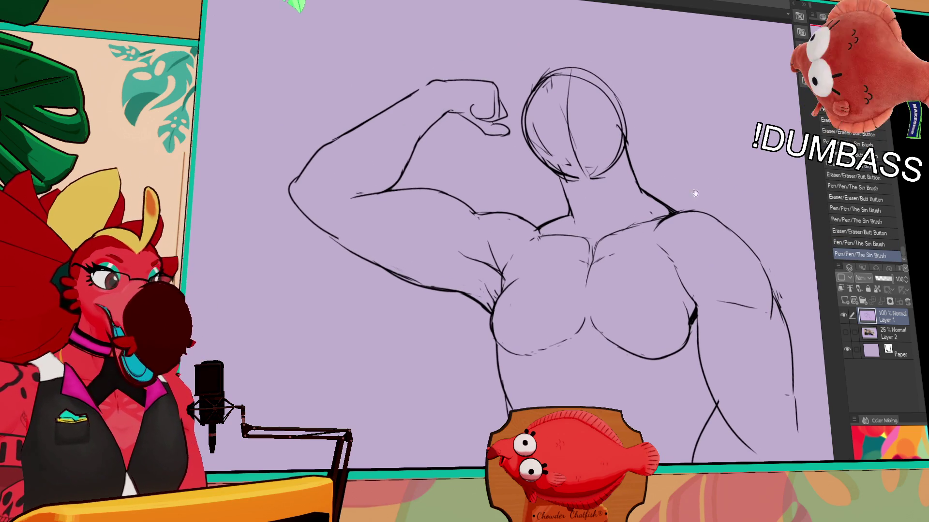
pyautogui.moveTo(563, 217)
pyautogui.mouseDown()
pyautogui.moveTo(540, 230)
pyautogui.moveTo(581, 206)
pyautogui.moveTo(578, 222)
pyautogui.mouseUp()
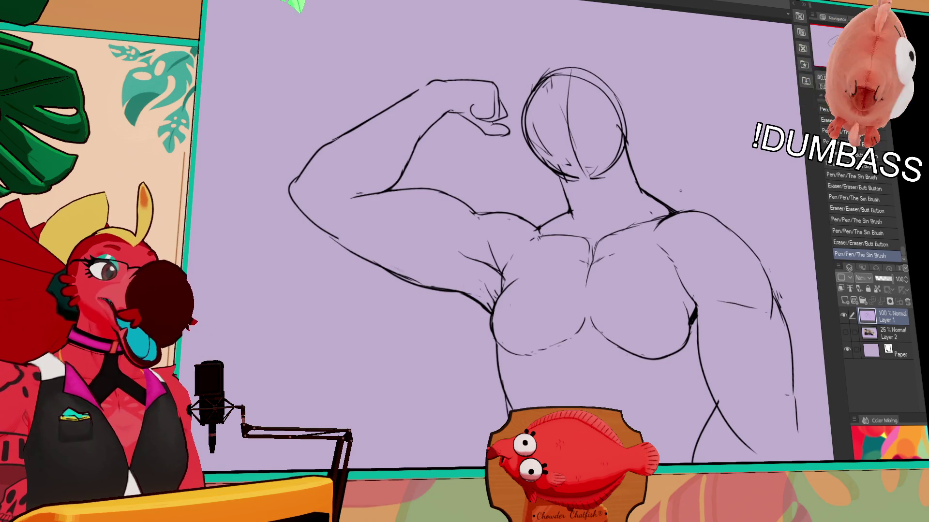
pyautogui.moveTo(649, 205); pyautogui.dragTo(648, 216)
pyautogui.moveTo(627, 174)
pyautogui.mouseDown()
pyautogui.moveTo(624, 156)
pyautogui.moveTo(641, 199)
pyautogui.mouseUp()
pyautogui.hotkey('ctrl', 'z')
pyautogui.hotkey('ctrl', 'z')
# Lasso the old head and neck lines and cut them out of the sketch
pyautogui.moveTo(746, 227); pyautogui.dragTo(724, 190)
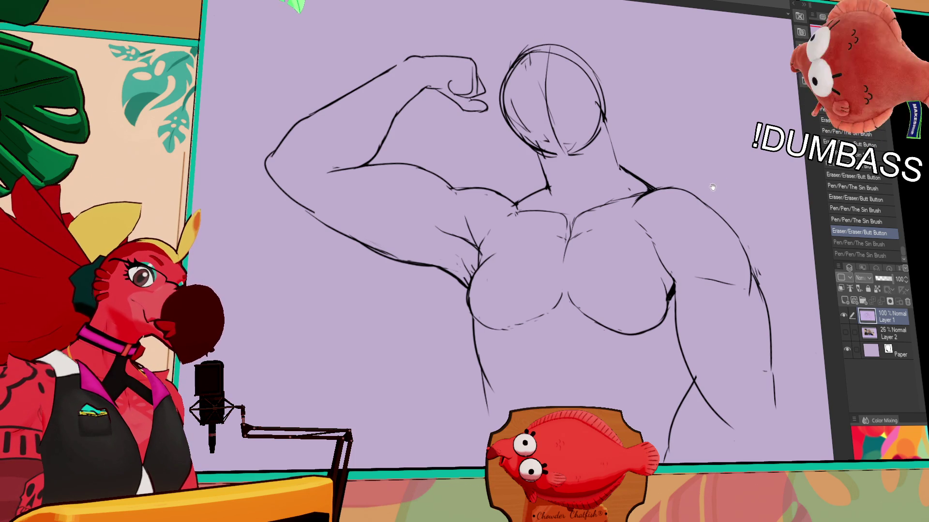
pyautogui.moveTo(712, 188)
pyautogui.mouseDown()
pyautogui.moveTo(703, 226)
pyautogui.moveTo(639, 234)
pyautogui.mouseUp()
pyautogui.click(684, 129)
pyautogui.moveTo(487, 246)
pyautogui.mouseDown()
pyautogui.moveTo(430, 167)
pyautogui.moveTo(590, 119)
pyautogui.moveTo(612, 174)
pyautogui.moveTo(535, 235)
pyautogui.mouseUp()
pyautogui.hotkey('ctrl', 'x')
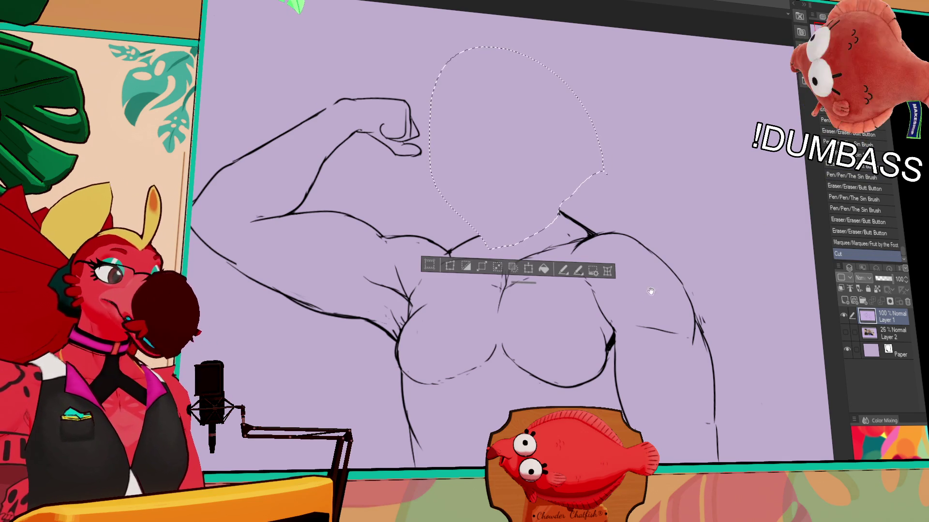
# Deselect the cut head area, fix a stray chest stroke, and make Layer 2 active
pyautogui.moveTo(585, 327); pyautogui.dragTo(602, 309)
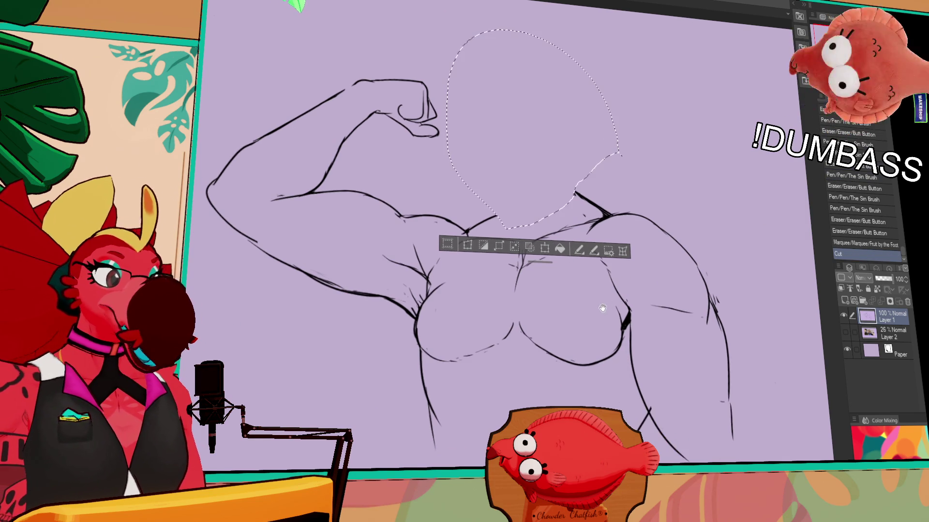
pyautogui.hotkey('ctrl', 'd')
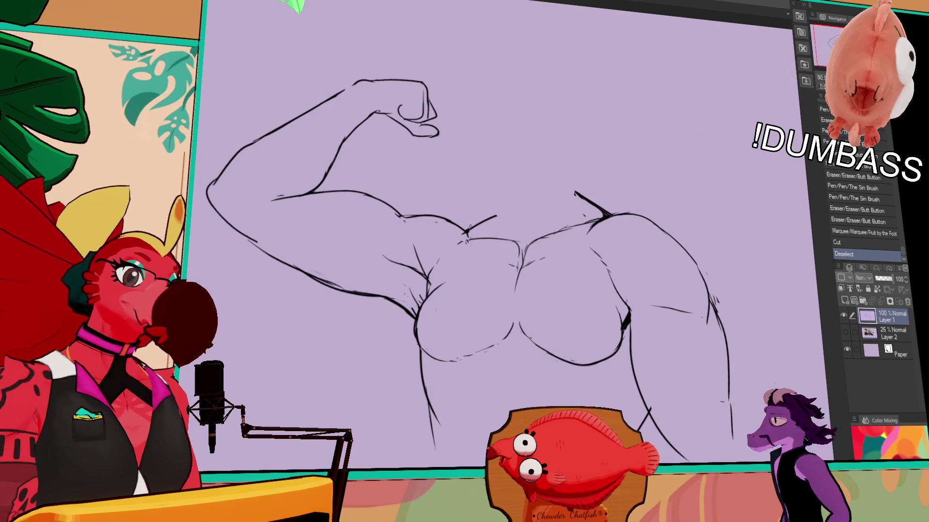
pyautogui.click(470, 227)
pyautogui.hotkey('ctrl', 'z')
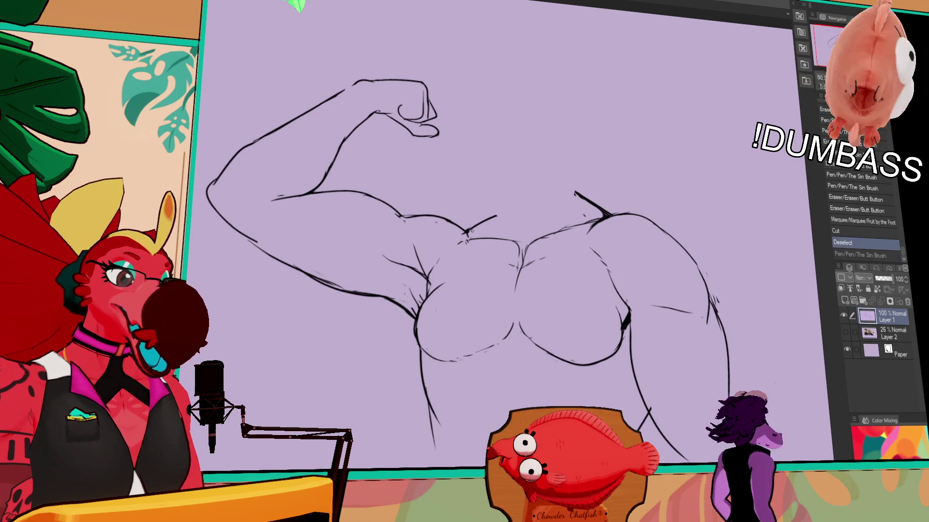
pyautogui.moveTo(469, 231); pyautogui.dragTo(510, 207)
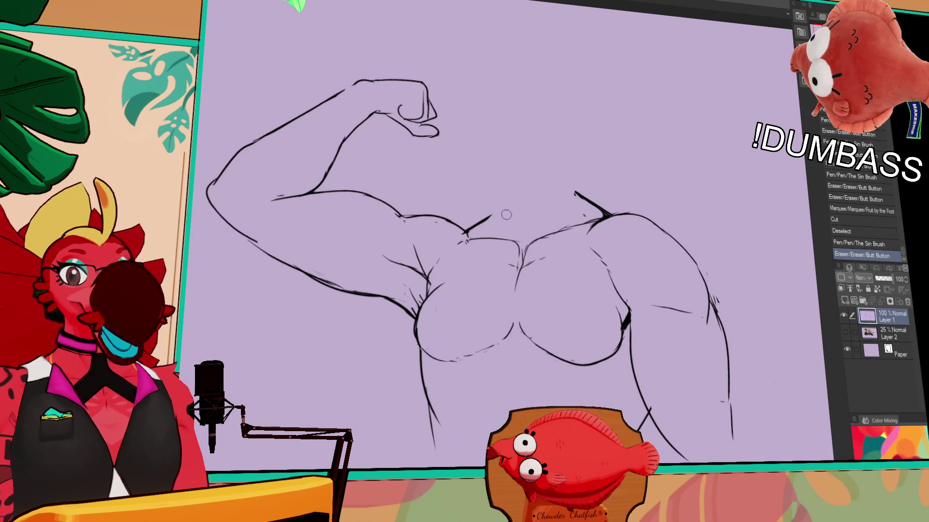
pyautogui.hotkey('ctrl', 'z')
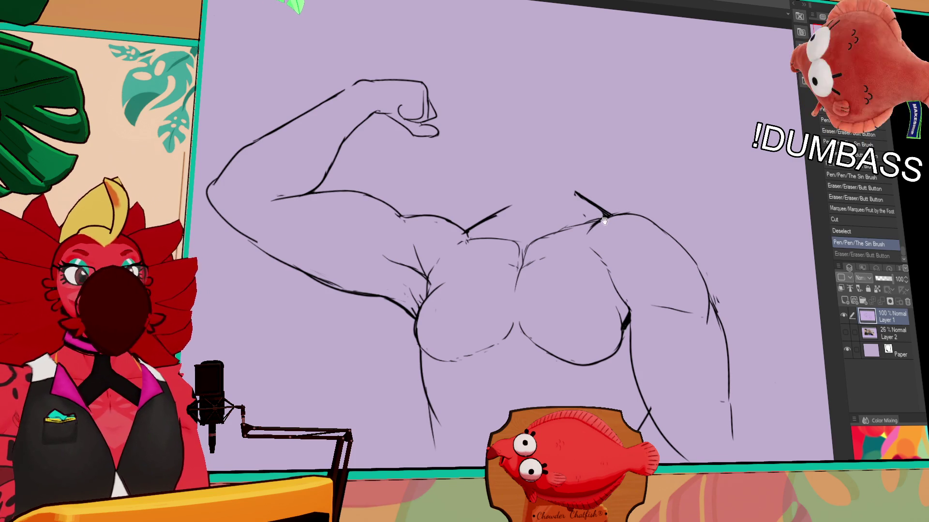
pyautogui.click(888, 335)
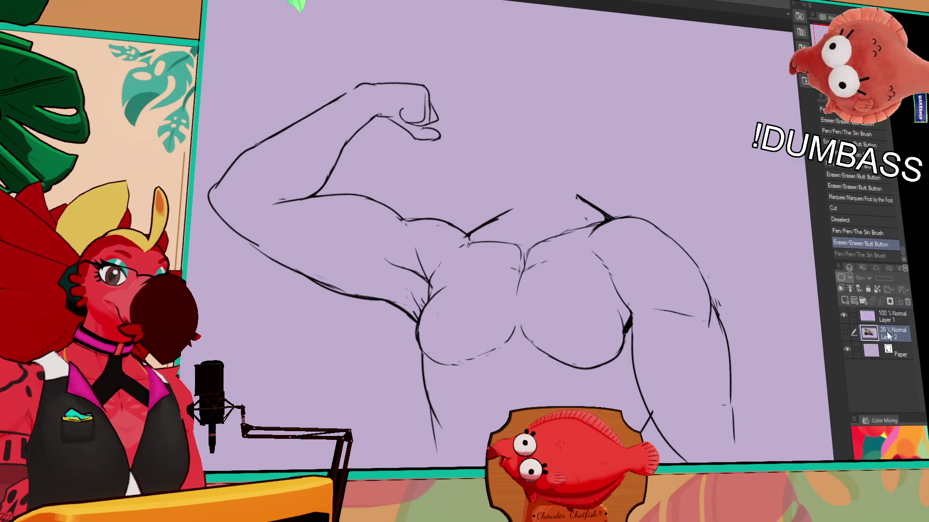
# Paste the cut head back as Layer 1 Copy at 23% opacity, then return to Layer 1
pyautogui.hotkey('ctrl', 'v')
pyautogui.moveTo(881, 283); pyautogui.dragTo(878, 279)
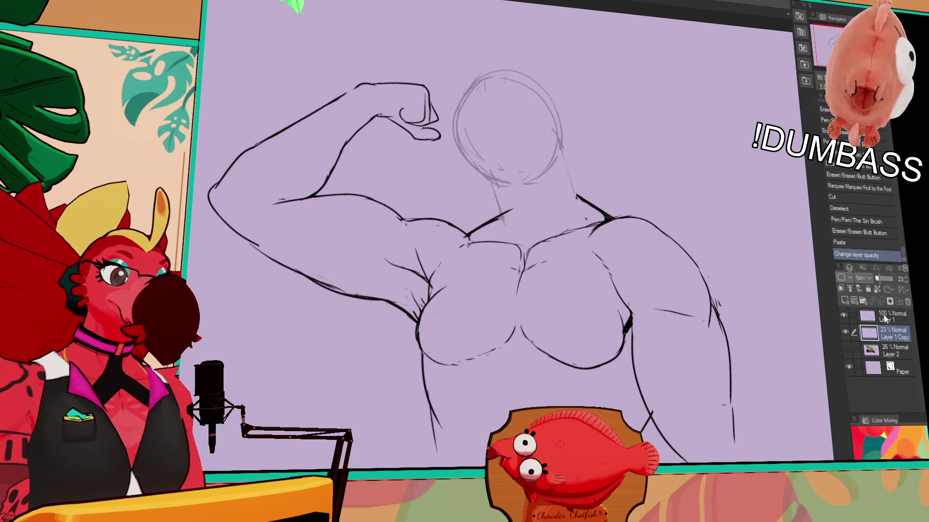
pyautogui.click(890, 317)
# Draw a new round head circle over the faded guide and shift it up and right
pyautogui.moveTo(477, 170); pyautogui.dragTo(457, 119)
pyautogui.moveTo(486, 76)
pyautogui.mouseDown()
pyautogui.moveTo(561, 116)
pyautogui.moveTo(531, 183)
pyautogui.moveTo(533, 163)
pyautogui.moveTo(529, 177)
pyautogui.moveTo(580, 185)
pyautogui.mouseUp()
pyautogui.hotkey('ctrl', 'z')
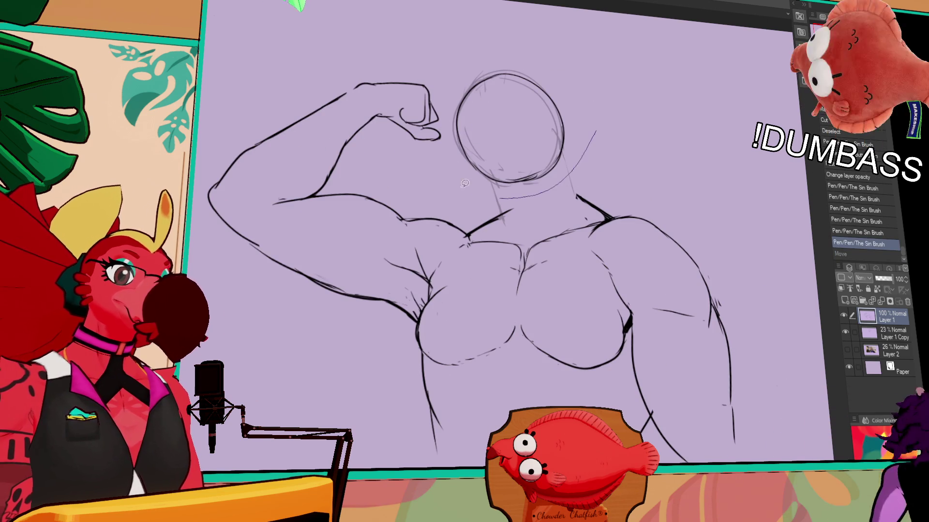
pyautogui.moveTo(484, 77); pyautogui.dragTo(488, 73)
pyautogui.moveTo(559, 161); pyautogui.dragTo(611, 158)
pyautogui.hotkey('ctrl', 'd')
# Draw both sides of the new neck down to the shoulder and clean up the collar lines
pyautogui.moveTo(506, 209); pyautogui.dragTo(517, 145)
pyautogui.moveTo(597, 167); pyautogui.dragTo(587, 211)
pyautogui.moveTo(599, 167); pyautogui.dragTo(596, 198)
pyautogui.moveTo(586, 203); pyautogui.dragTo(595, 213)
pyautogui.moveTo(597, 170); pyautogui.dragTo(596, 206)
pyautogui.moveTo(595, 205)
pyautogui.mouseDown()
pyautogui.moveTo(611, 216)
pyautogui.moveTo(642, 208)
pyautogui.moveTo(631, 220)
pyautogui.mouseUp()
pyautogui.moveTo(571, 182); pyautogui.dragTo(577, 184)
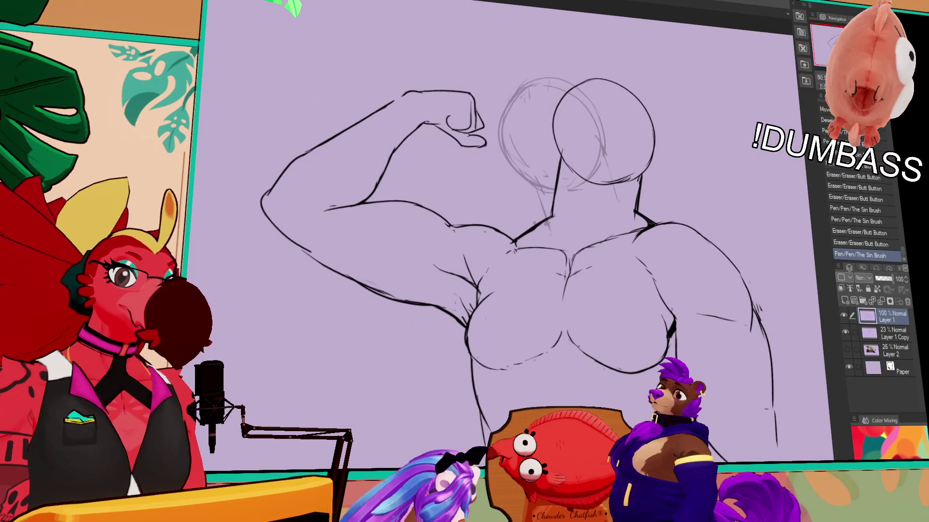
pyautogui.moveTo(562, 382); pyautogui.dragTo(581, 383)
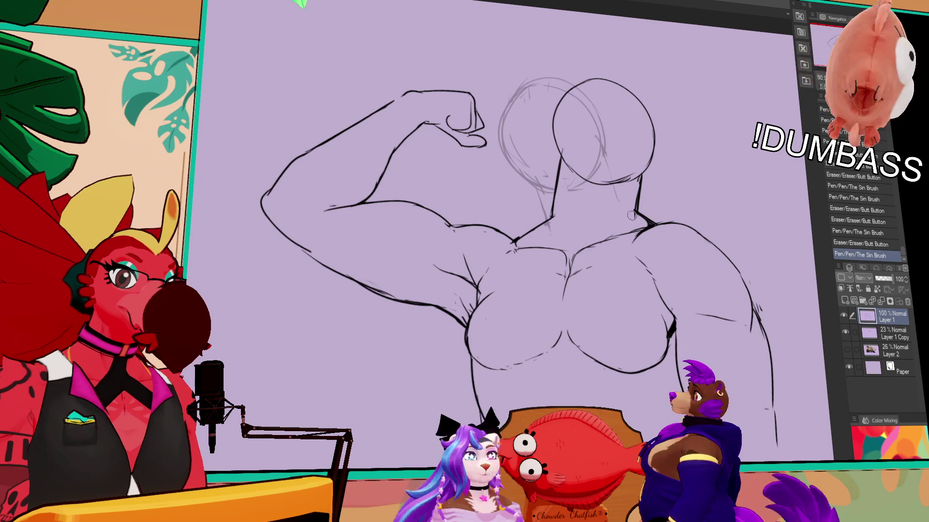
pyautogui.moveTo(627, 87); pyautogui.dragTo(606, 183)
pyautogui.moveTo(556, 111)
pyautogui.mouseDown()
pyautogui.moveTo(588, 82)
pyautogui.moveTo(653, 140)
pyautogui.mouseUp()
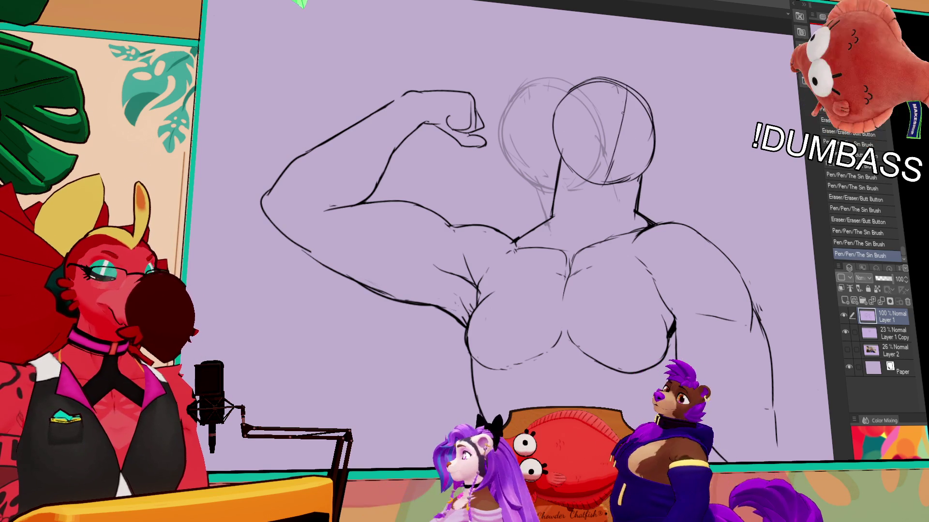
pyautogui.moveTo(621, 80); pyautogui.dragTo(644, 69)
pyautogui.moveTo(691, 125); pyautogui.dragTo(667, 151)
pyautogui.moveTo(607, 148)
pyautogui.mouseDown()
pyautogui.moveTo(646, 136)
pyautogui.moveTo(663, 145)
pyautogui.mouseUp()
pyautogui.moveTo(791, 131); pyautogui.dragTo(721, 129)
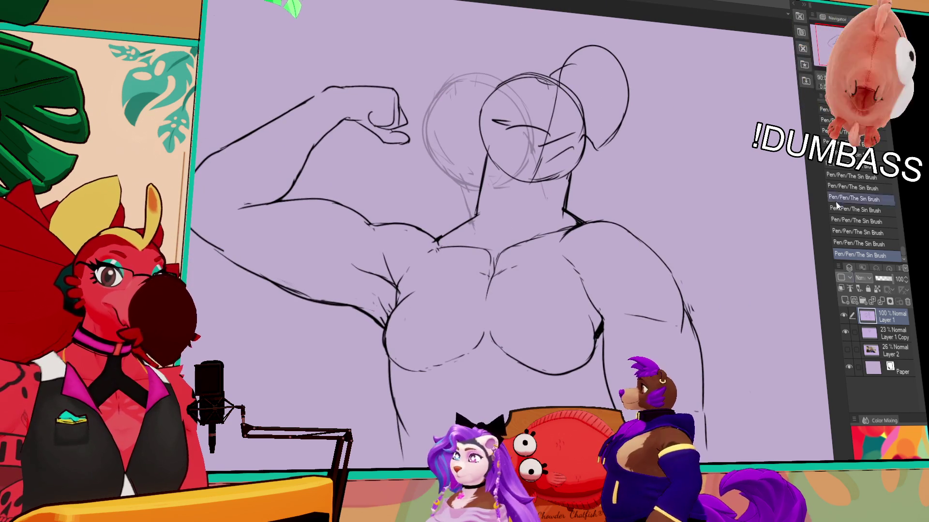
pyautogui.click(844, 332)
pyautogui.moveTo(704, 238); pyautogui.dragTo(704, 247)
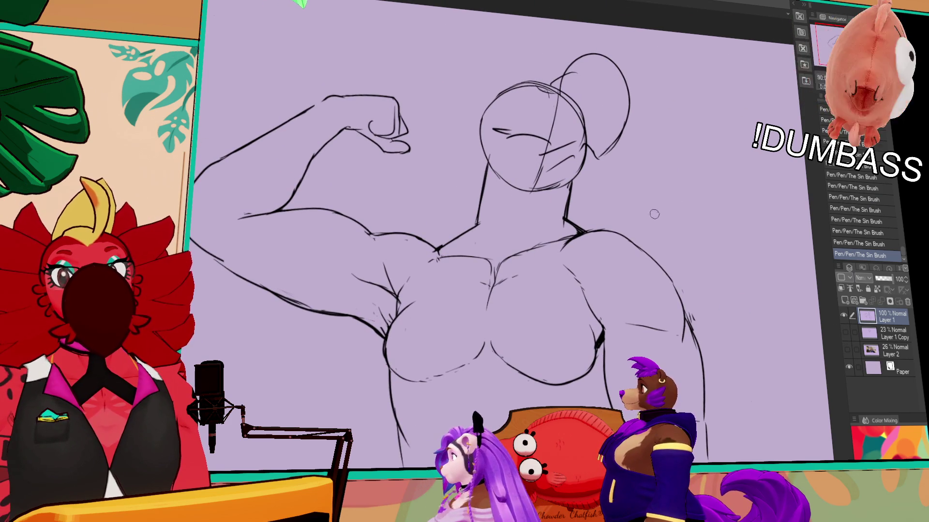
pyautogui.moveTo(659, 210); pyautogui.dragTo(669, 212)
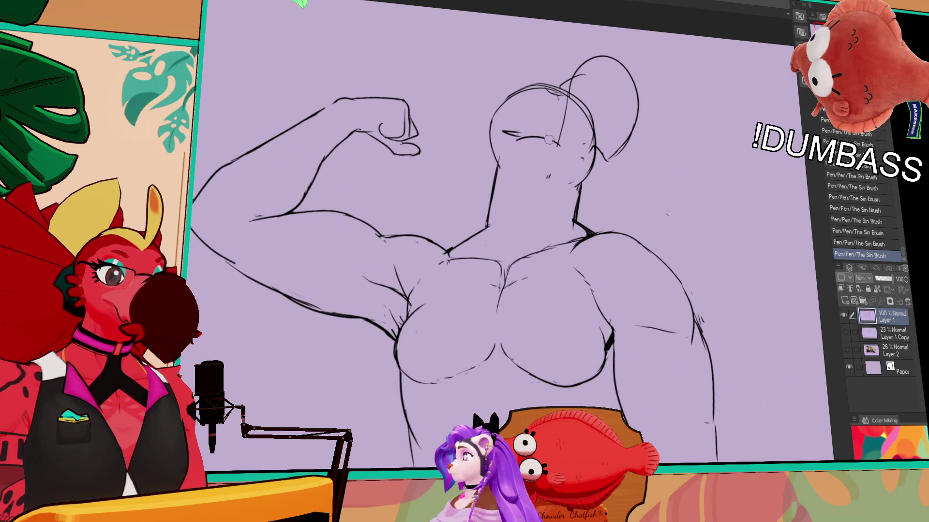
pyautogui.moveTo(502, 119); pyautogui.dragTo(579, 110)
pyautogui.hotkey('ctrl', 'z')
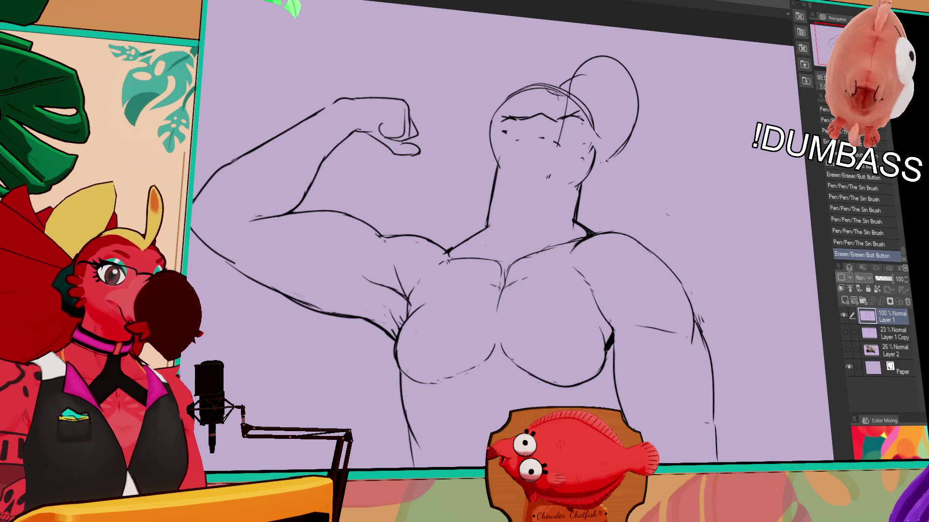
pyautogui.moveTo(586, 145); pyautogui.dragTo(591, 152)
pyautogui.moveTo(508, 170); pyautogui.dragTo(591, 146)
pyautogui.moveTo(588, 144)
pyautogui.mouseDown()
pyautogui.moveTo(599, 174)
pyautogui.moveTo(594, 164)
pyautogui.mouseUp()
pyautogui.moveTo(592, 167); pyautogui.dragTo(599, 182)
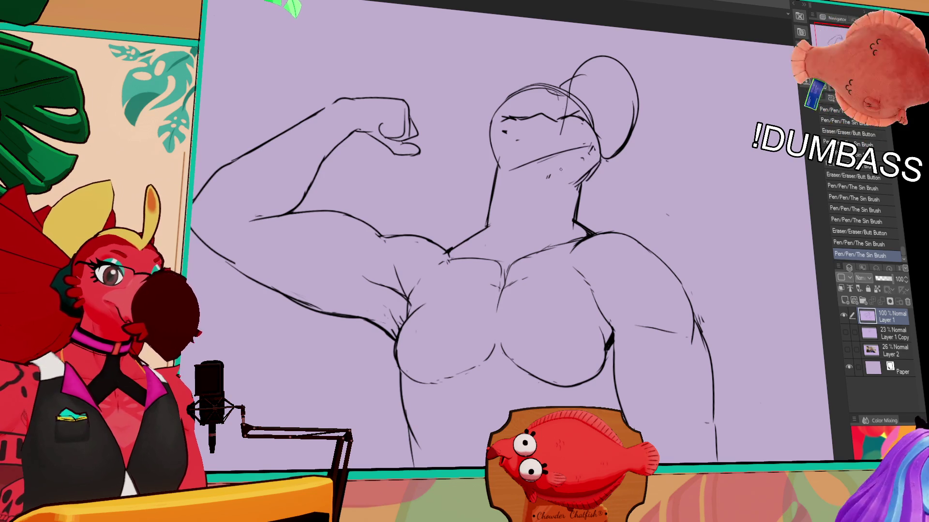
pyautogui.moveTo(703, 162); pyautogui.dragTo(709, 159)
pyautogui.moveTo(515, 164); pyautogui.dragTo(546, 155)
pyautogui.moveTo(532, 162)
pyautogui.mouseDown()
pyautogui.moveTo(585, 140)
pyautogui.moveTo(573, 149)
pyautogui.mouseUp()
pyautogui.moveTo(533, 163)
pyautogui.mouseDown()
pyautogui.moveTo(595, 144)
pyautogui.moveTo(583, 180)
pyautogui.mouseUp()
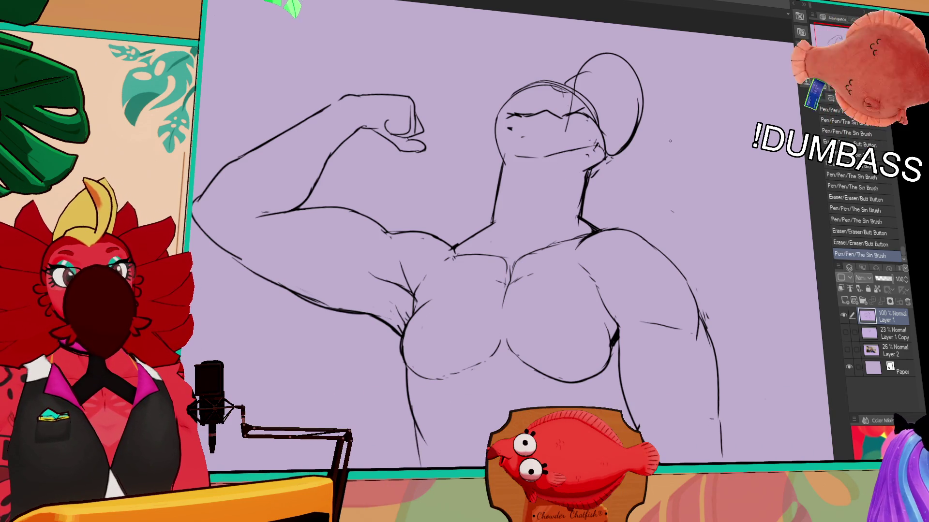
pyautogui.moveTo(674, 134); pyautogui.dragTo(653, 188)
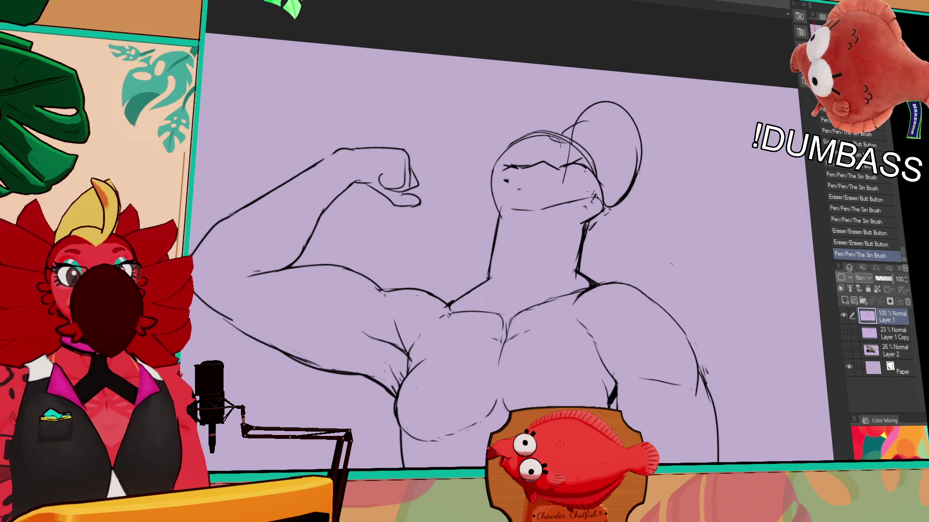
# Retry the head outline stroke, then lasso the crest and shift it to the right
pyautogui.moveTo(618, 201); pyautogui.dragTo(618, 218)
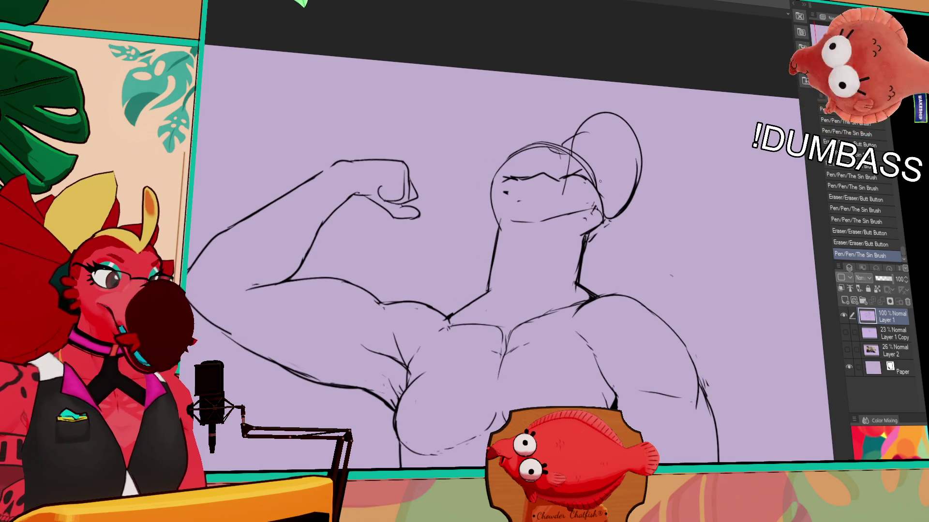
pyautogui.hotkey('ctrl', 'z')
pyautogui.moveTo(622, 124)
pyautogui.mouseDown()
pyautogui.moveTo(643, 169)
pyautogui.moveTo(636, 184)
pyautogui.mouseUp()
pyautogui.hotkey('ctrl', 'z')
pyautogui.hotkey('ctrl', 'y')
pyautogui.hotkey('ctrl', 'z')
pyautogui.hotkey('ctrl', 'y')
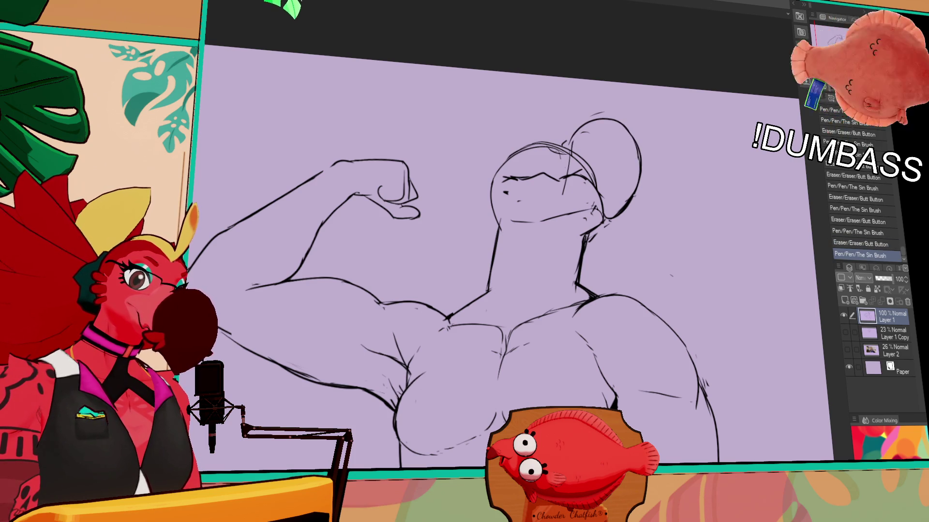
pyautogui.moveTo(643, 196); pyautogui.dragTo(647, 208)
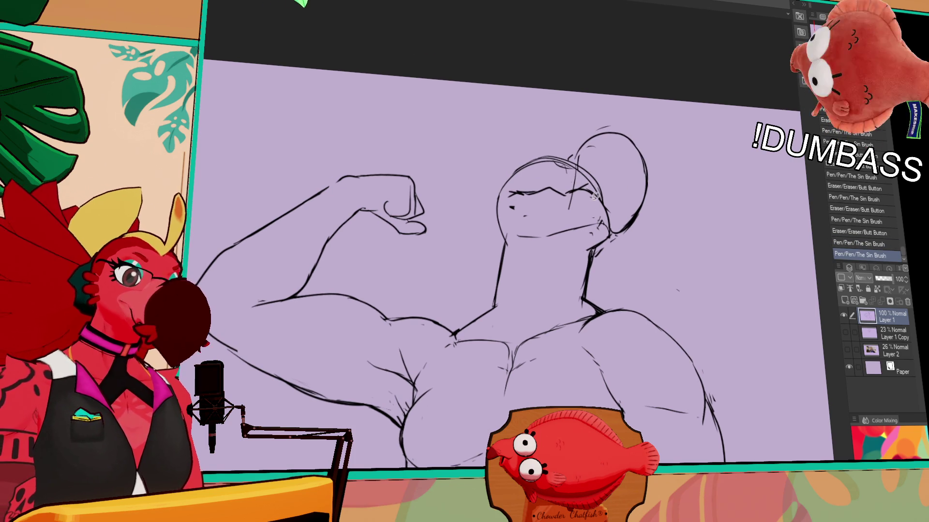
pyautogui.moveTo(598, 199)
pyautogui.mouseDown()
pyautogui.moveTo(637, 203)
pyautogui.moveTo(649, 172)
pyautogui.mouseUp()
pyautogui.hotkey('ctrl', 'd')
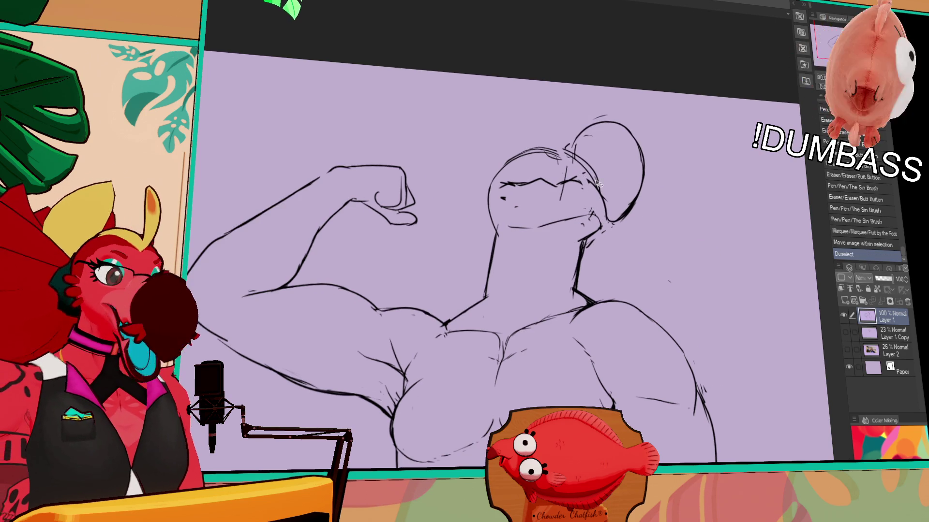
# Rework the top-of-head line more smoothly and touch up the chin
pyautogui.moveTo(564, 162); pyautogui.dragTo(557, 154)
pyautogui.moveTo(556, 157)
pyautogui.mouseDown()
pyautogui.moveTo(537, 156)
pyautogui.moveTo(563, 150)
pyautogui.mouseUp()
pyautogui.moveTo(552, 152); pyautogui.dragTo(565, 156)
pyautogui.moveTo(556, 154); pyautogui.dragTo(566, 156)
pyautogui.moveTo(615, 215)
pyautogui.mouseDown()
pyautogui.moveTo(603, 208)
pyautogui.moveTo(602, 239)
pyautogui.mouseUp()
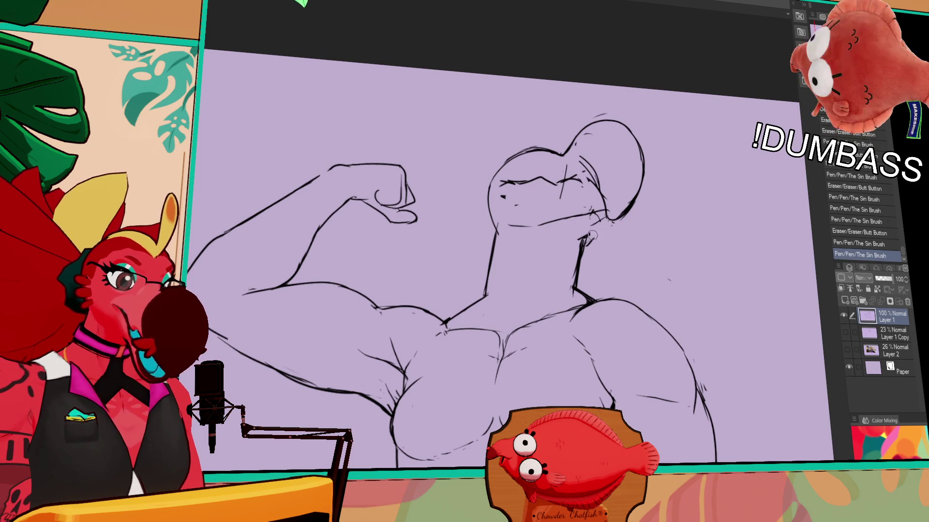
pyautogui.moveTo(697, 223)
pyautogui.mouseDown()
pyautogui.moveTo(696, 156)
pyautogui.moveTo(653, 142)
pyautogui.mouseUp()
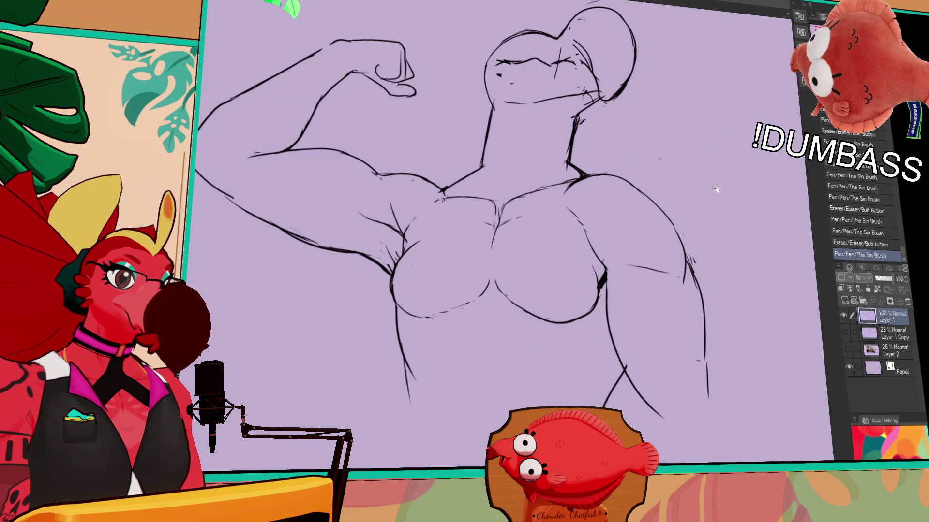
# Erase and rework the left and right neck lines below the head
pyautogui.moveTo(488, 117); pyautogui.dragTo(481, 169)
pyautogui.moveTo(488, 119); pyautogui.dragTo(480, 164)
pyautogui.moveTo(575, 133); pyautogui.dragTo(566, 175)
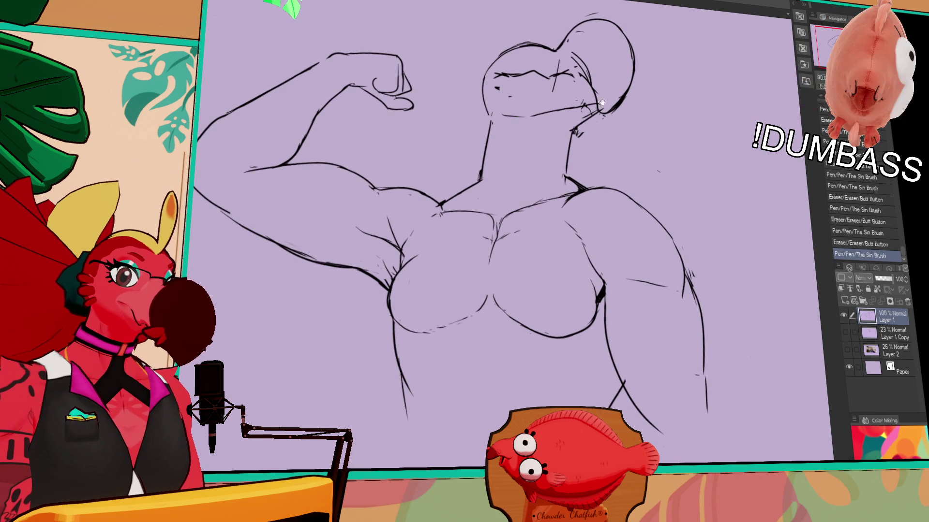
pyautogui.moveTo(602, 103); pyautogui.dragTo(598, 134)
pyautogui.moveTo(485, 186); pyautogui.dragTo(477, 209)
pyautogui.moveTo(575, 164); pyautogui.dragTo(565, 203)
pyautogui.moveTo(574, 165)
pyautogui.mouseDown()
pyautogui.moveTo(565, 205)
pyautogui.moveTo(559, 198)
pyautogui.mouseUp()
# Redraw the left and right neck lines as continuous strokes down to the chest
pyautogui.moveTo(486, 146); pyautogui.dragTo(475, 213)
pyautogui.moveTo(486, 163); pyautogui.dragTo(473, 231)
pyautogui.moveTo(488, 148); pyautogui.dragTo(472, 236)
pyautogui.moveTo(488, 164); pyautogui.dragTo(470, 242)
pyautogui.moveTo(575, 164); pyautogui.dragTo(564, 211)
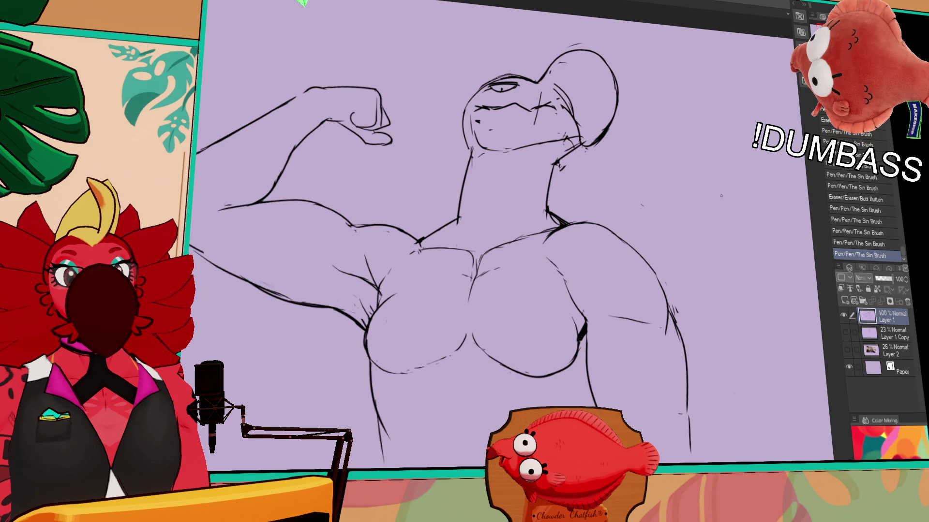
pyautogui.scroll(-2, 750, 156)
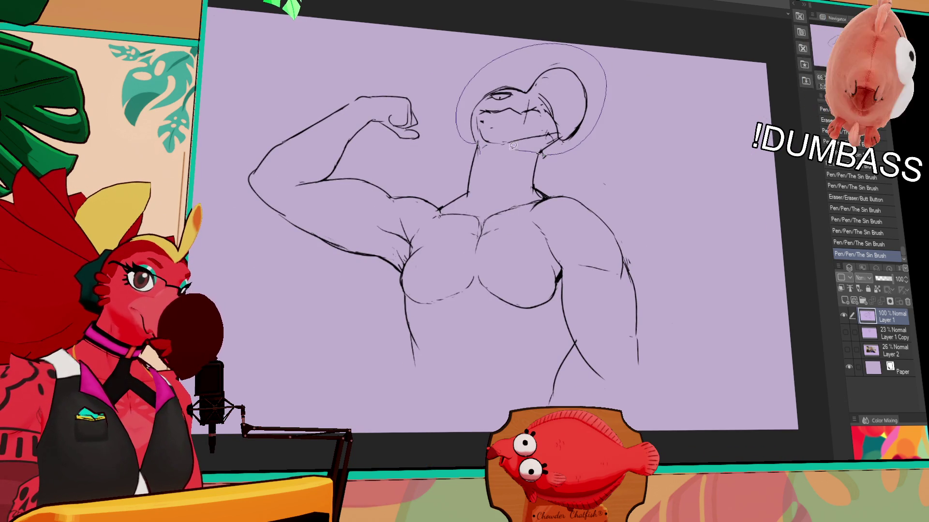
# Shift the head slightly right and fix small lines near the neck and chin
pyautogui.moveTo(513, 145); pyautogui.dragTo(520, 147)
pyautogui.moveTo(562, 119); pyautogui.dragTo(569, 121)
pyautogui.hotkey('ctrl', 'd')
pyautogui.moveTo(542, 150)
pyautogui.mouseDown()
pyautogui.moveTo(549, 162)
pyautogui.moveTo(562, 142)
pyautogui.moveTo(542, 167)
pyautogui.moveTo(586, 174)
pyautogui.mouseUp()
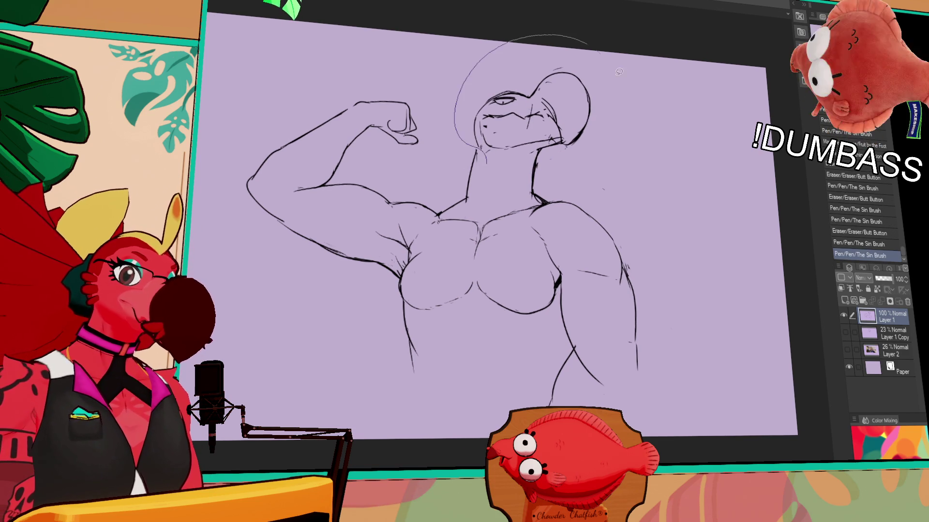
# Move the selected head down and rotate it into place on the neck
pyautogui.moveTo(539, 146)
pyautogui.mouseDown()
pyautogui.moveTo(564, 154)
pyautogui.moveTo(570, 145)
pyautogui.moveTo(585, 179)
pyautogui.mouseUp()
pyautogui.click(545, 189)
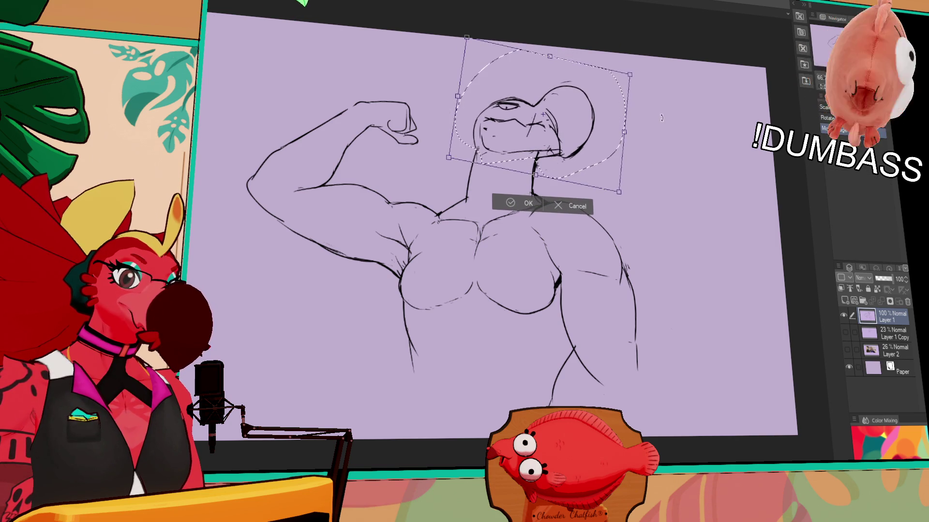
pyautogui.press('Return')
pyautogui.hotkey('ctrl', 'd')
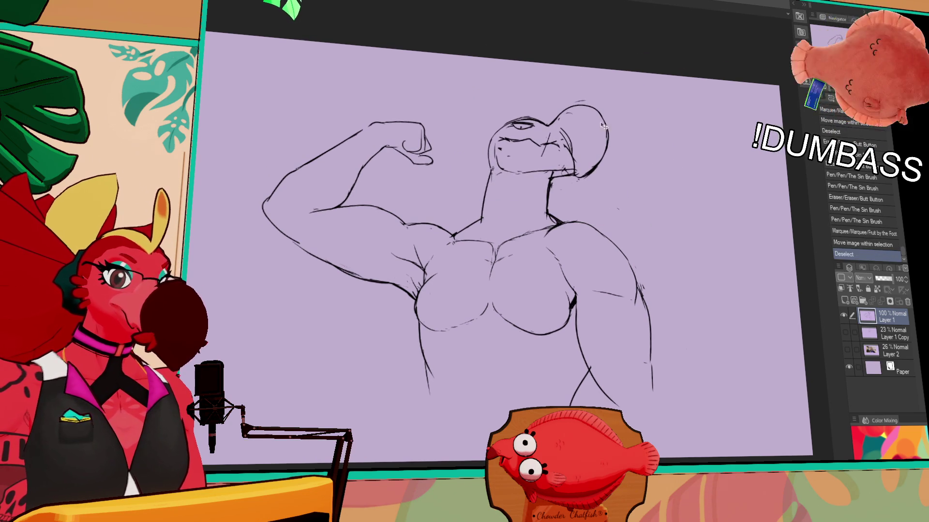
# Erase part of the neck line and redraw the neck and jaw lines to meet the head
pyautogui.moveTo(486, 165); pyautogui.dragTo(493, 164)
pyautogui.moveTo(493, 146); pyautogui.dragTo(489, 172)
pyautogui.moveTo(498, 122); pyautogui.dragTo(514, 119)
pyautogui.moveTo(492, 135)
pyautogui.mouseDown()
pyautogui.moveTo(490, 160)
pyautogui.moveTo(522, 119)
pyautogui.mouseUp()
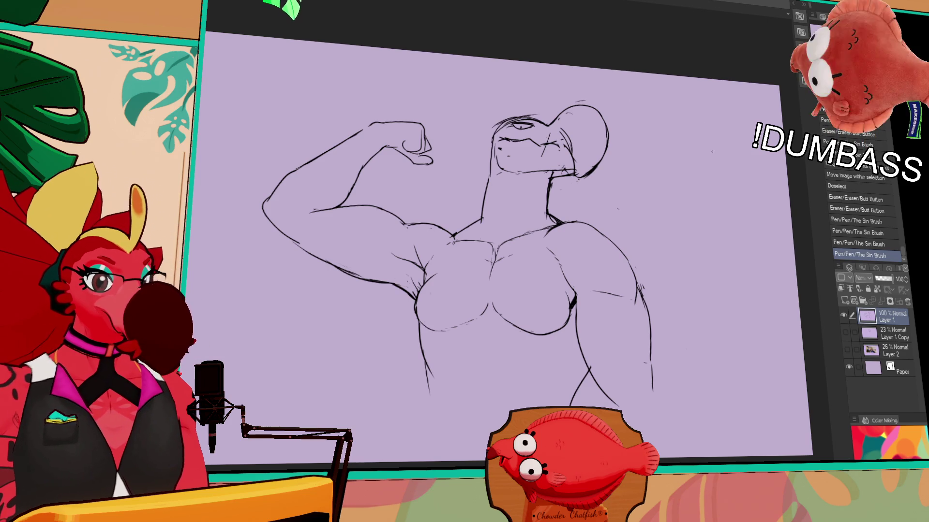
# Erase and redraw the right pec line
pyautogui.moveTo(562, 264); pyautogui.dragTo(576, 299)
pyautogui.moveTo(565, 276); pyautogui.dragTo(572, 303)
pyautogui.moveTo(566, 278); pyautogui.dragTo(573, 309)
pyautogui.moveTo(563, 271); pyautogui.dragTo(571, 300)
pyautogui.moveTo(561, 244); pyautogui.dragTo(559, 239)
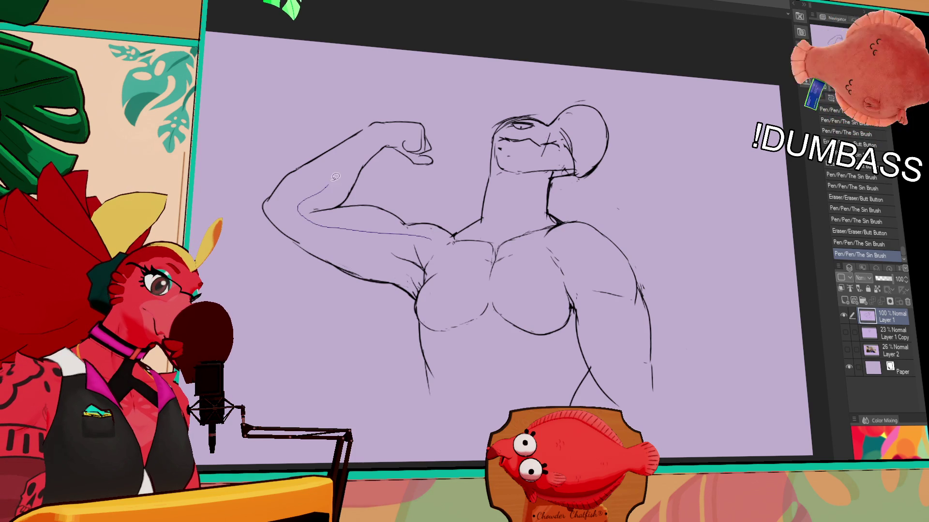
# Lasso the flexed arm and nudge it slightly
pyautogui.moveTo(455, 223); pyautogui.dragTo(453, 232)
pyautogui.moveTo(387, 184); pyautogui.dragTo(392, 181)
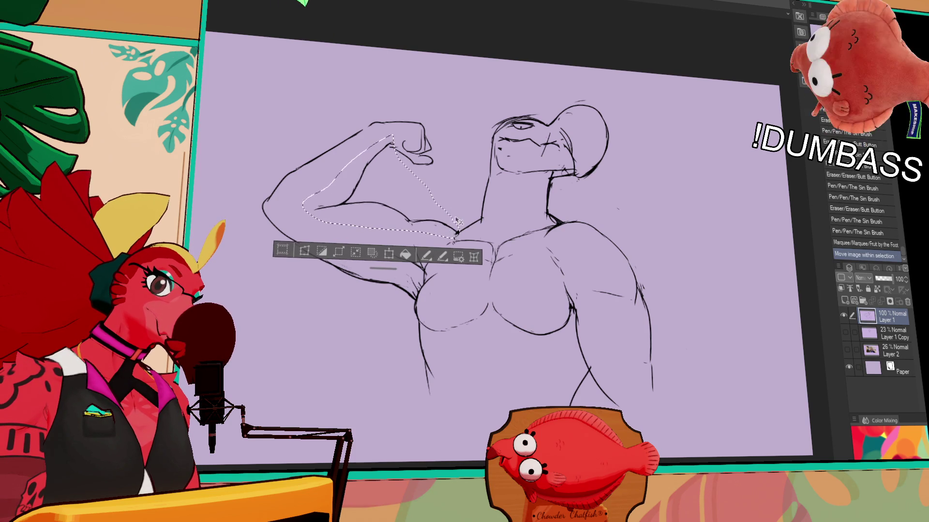
pyautogui.hotkey('ctrl', 'd')
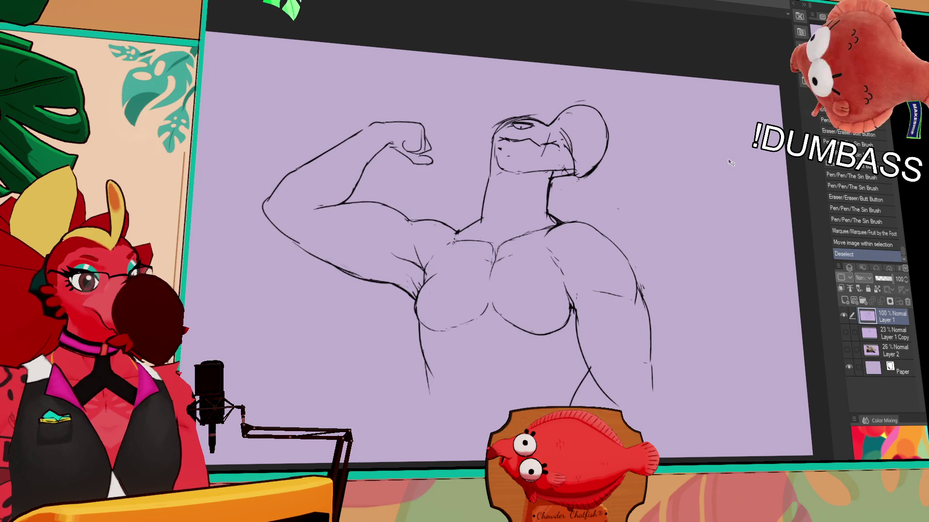
# Touch up the ink marks on the flexed arm and show the Layer 2 photo reference
pyautogui.moveTo(730, 163); pyautogui.dragTo(726, 164)
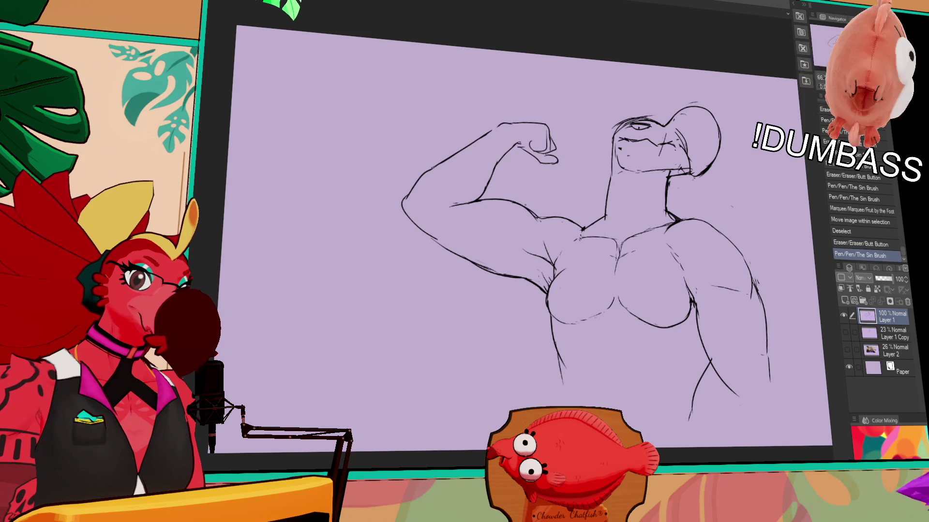
pyautogui.moveTo(530, 210); pyautogui.dragTo(542, 220)
pyautogui.moveTo(528, 209); pyautogui.dragTo(543, 222)
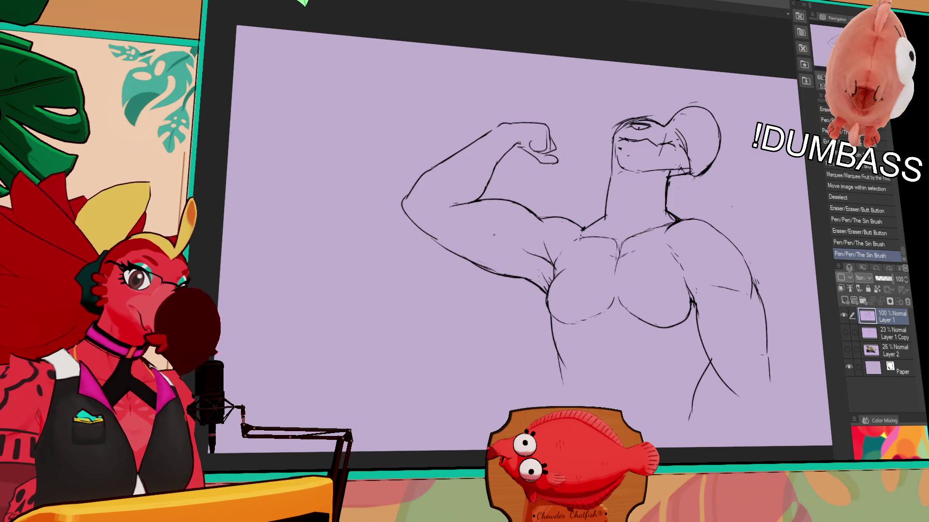
pyautogui.click(847, 349)
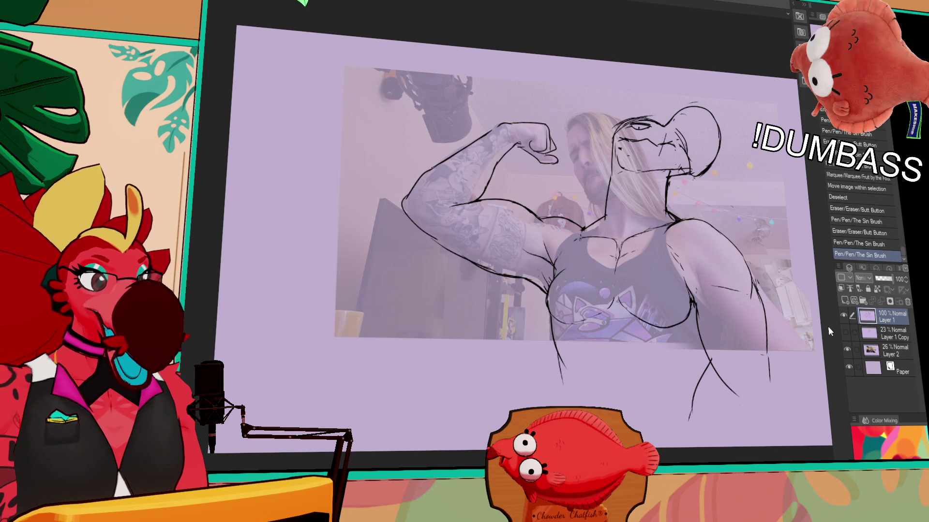
# Add short muscle strokes on the flexed upper arm over the reference photo
pyautogui.scroll(3, 446, 247)
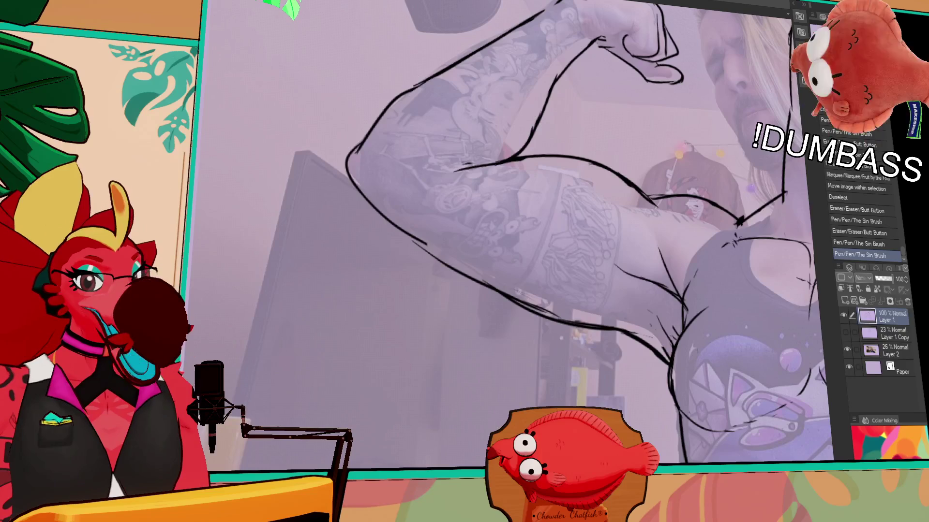
pyautogui.moveTo(733, 147)
pyautogui.mouseDown()
pyautogui.moveTo(732, 136)
pyautogui.moveTo(713, 177)
pyautogui.mouseUp()
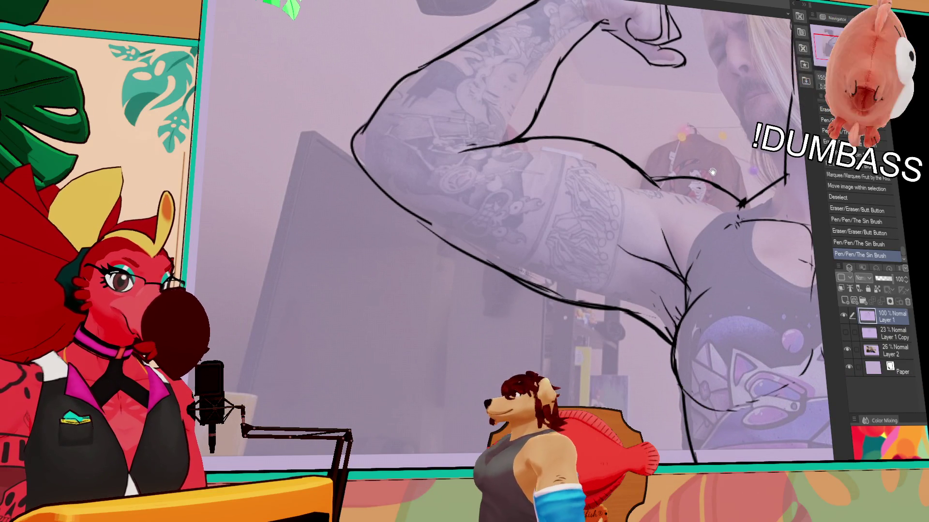
pyautogui.moveTo(669, 217); pyautogui.dragTo(661, 227)
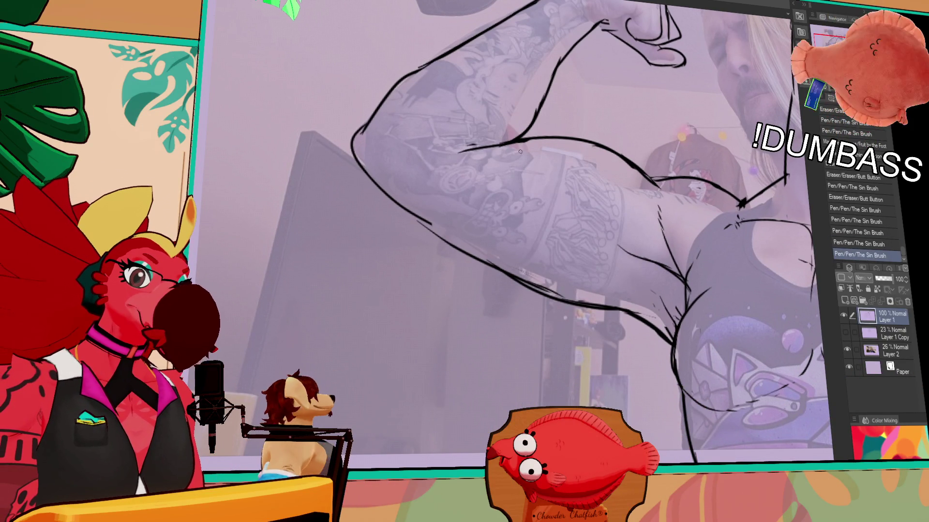
pyautogui.moveTo(484, 149); pyautogui.dragTo(516, 147)
pyautogui.moveTo(506, 148); pyautogui.dragTo(544, 182)
# Hide the reference, redraw the arm strokes, and redraw the lower arm outline
pyautogui.click(847, 350)
pyautogui.moveTo(508, 151); pyautogui.dragTo(619, 240)
pyautogui.moveTo(663, 200)
pyautogui.mouseDown()
pyautogui.moveTo(639, 222)
pyautogui.moveTo(628, 259)
pyautogui.mouseUp()
pyautogui.hotkey('ctrl', 'z')
pyautogui.moveTo(372, 178); pyautogui.dragTo(460, 246)
pyautogui.scroll(-3, 658, 187)
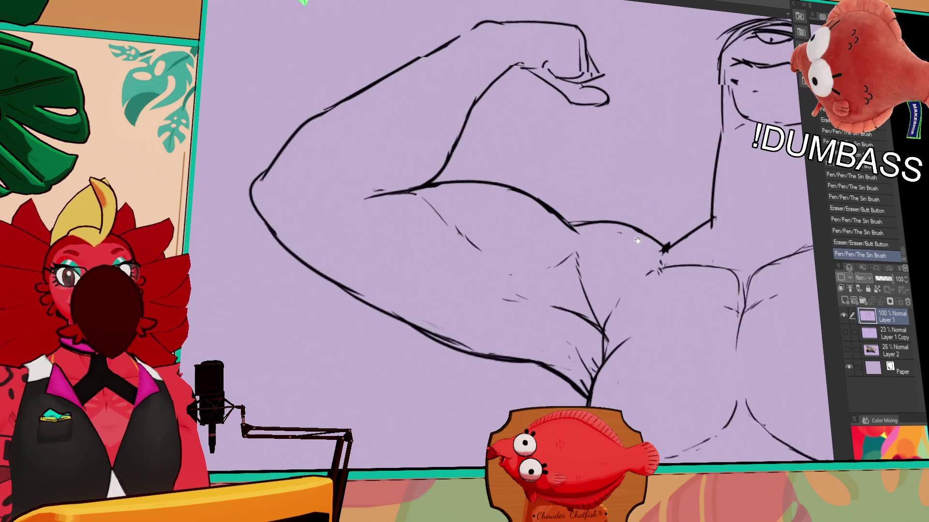
# Rejoin the upper arm to the forearm with one elbow stroke and arc a line over the bicep
pyautogui.scroll(1, 688, 200)
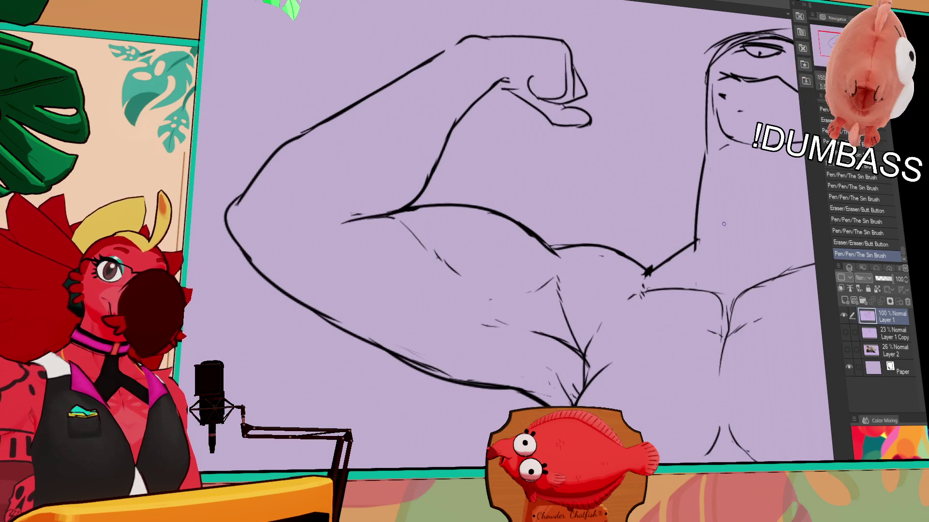
pyautogui.moveTo(251, 242)
pyautogui.mouseDown()
pyautogui.moveTo(285, 208)
pyautogui.moveTo(411, 310)
pyautogui.mouseUp()
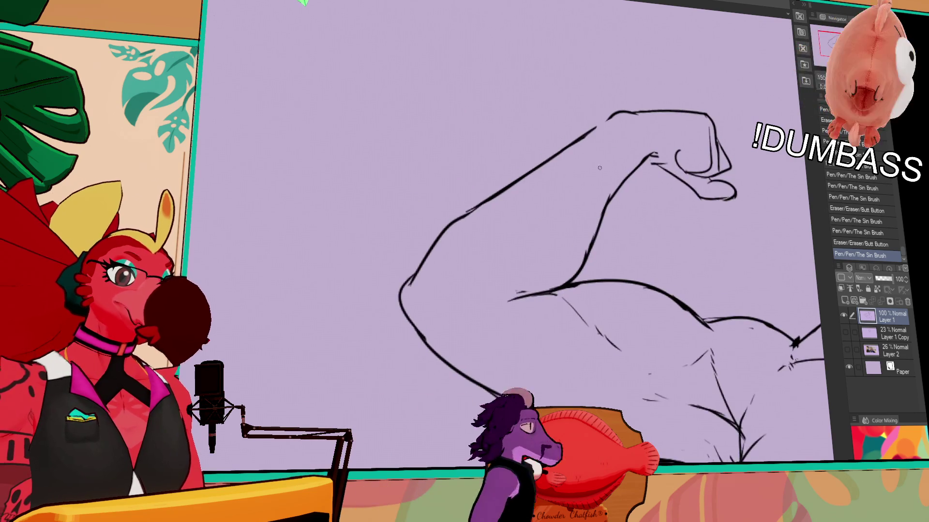
pyautogui.moveTo(462, 217); pyautogui.dragTo(404, 271)
pyautogui.moveTo(460, 215); pyautogui.dragTo(409, 285)
pyautogui.moveTo(498, 198); pyautogui.dragTo(457, 221)
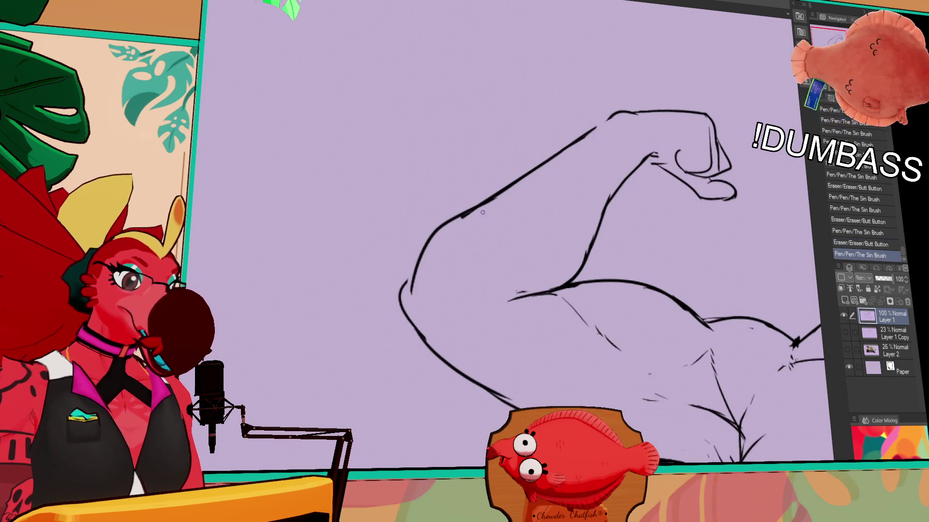
pyautogui.moveTo(417, 264); pyautogui.dragTo(402, 293)
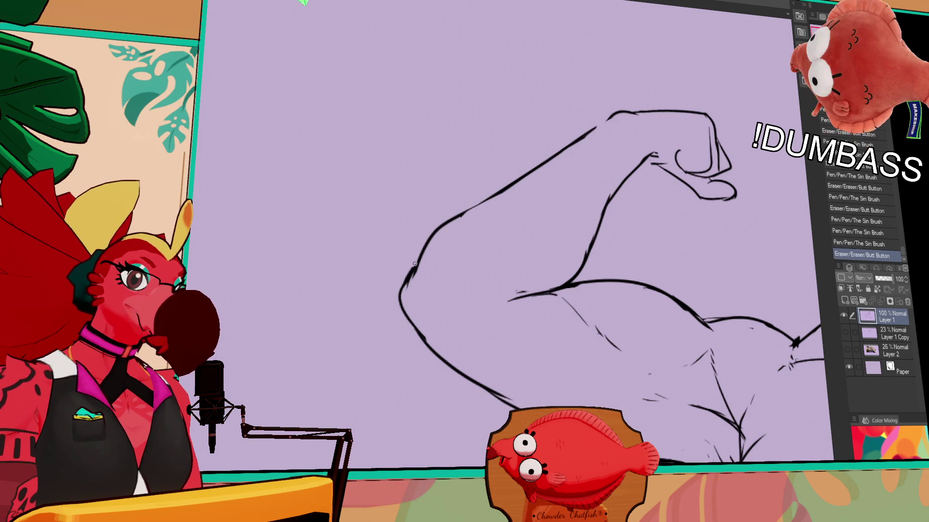
pyautogui.moveTo(625, 129)
pyautogui.mouseDown()
pyautogui.moveTo(629, 146)
pyautogui.moveTo(677, 159)
pyautogui.moveTo(662, 168)
pyautogui.mouseUp()
pyautogui.moveTo(602, 158); pyautogui.dragTo(740, 149)
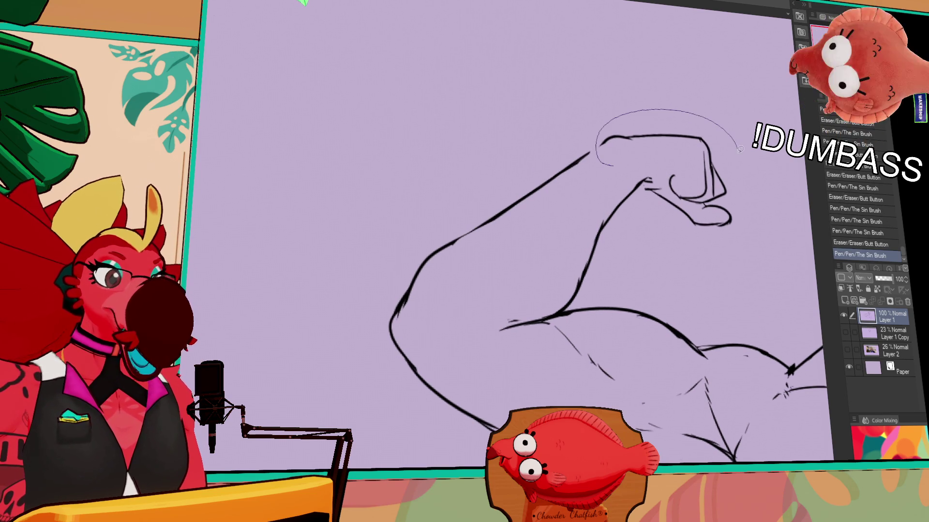
# Lasso the fist and nudge it slightly down-right
pyautogui.moveTo(703, 204); pyautogui.dragTo(705, 203)
pyautogui.moveTo(723, 169); pyautogui.dragTo(724, 162)
pyautogui.hotkey('ctrl', 'd')
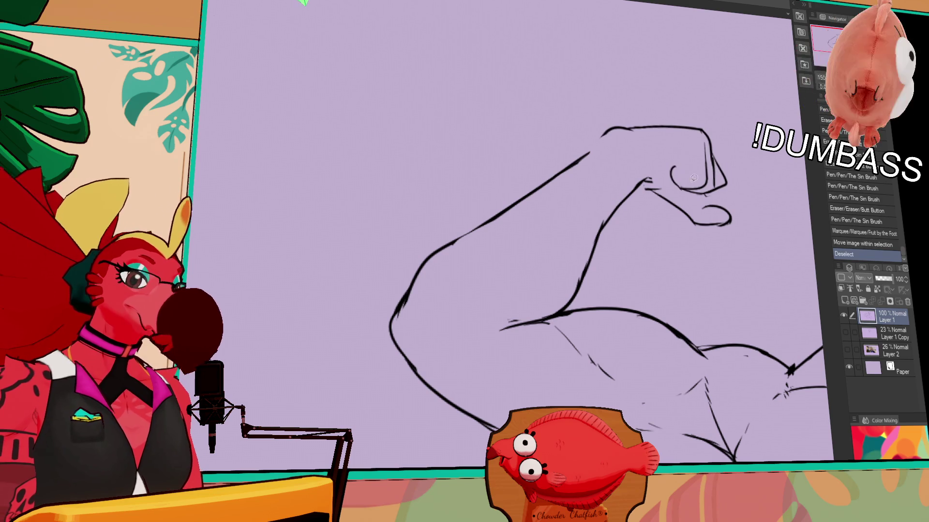
pyautogui.moveTo(669, 186)
pyautogui.mouseDown()
pyautogui.moveTo(740, 164)
pyautogui.moveTo(705, 129)
pyautogui.mouseUp()
pyautogui.moveTo(706, 129); pyautogui.dragTo(716, 153)
pyautogui.hotkey('ctrl', 'd')
# Redraw the fist's top corner and refine the upper bicep line
pyautogui.moveTo(601, 137); pyautogui.dragTo(583, 158)
pyautogui.moveTo(627, 127)
pyautogui.mouseDown()
pyautogui.moveTo(590, 154)
pyautogui.moveTo(649, 127)
pyautogui.mouseUp()
pyautogui.moveTo(610, 210)
pyautogui.mouseDown()
pyautogui.moveTo(586, 157)
pyautogui.moveTo(573, 187)
pyautogui.moveTo(614, 136)
pyautogui.moveTo(568, 199)
pyautogui.mouseUp()
pyautogui.moveTo(571, 196)
pyautogui.mouseDown()
pyautogui.moveTo(597, 150)
pyautogui.moveTo(567, 201)
pyautogui.moveTo(550, 207)
pyautogui.mouseUp()
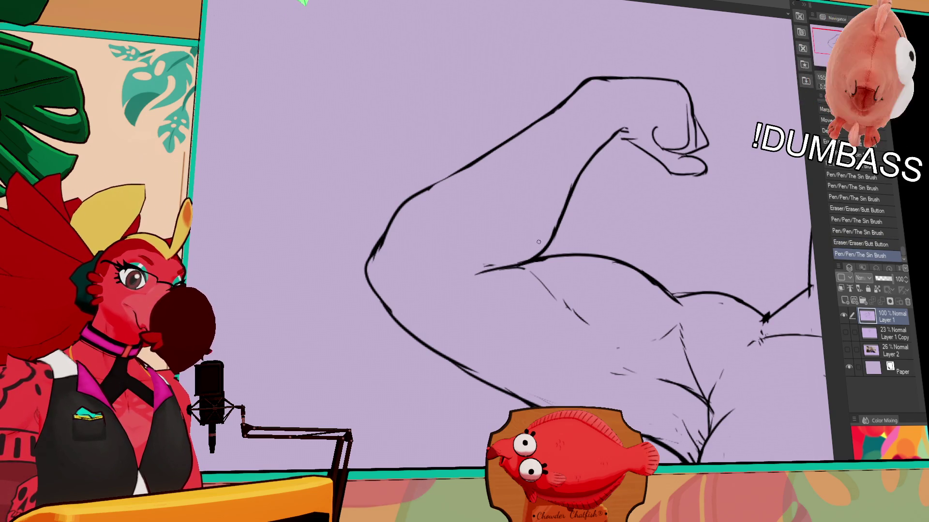
# Erase stray underarm lines and redraw the V where the arm meets the chest
pyautogui.moveTo(687, 171); pyautogui.dragTo(667, 179)
pyautogui.moveTo(747, 166)
pyautogui.mouseDown()
pyautogui.moveTo(627, 151)
pyautogui.moveTo(631, 108)
pyautogui.mouseUp()
pyautogui.moveTo(617, 266); pyautogui.dragTo(643, 281)
pyautogui.moveTo(573, 243); pyautogui.dragTo(628, 266)
pyautogui.moveTo(624, 263)
pyautogui.mouseDown()
pyautogui.moveTo(633, 268)
pyautogui.moveTo(641, 245)
pyautogui.moveTo(627, 201)
pyautogui.mouseUp()
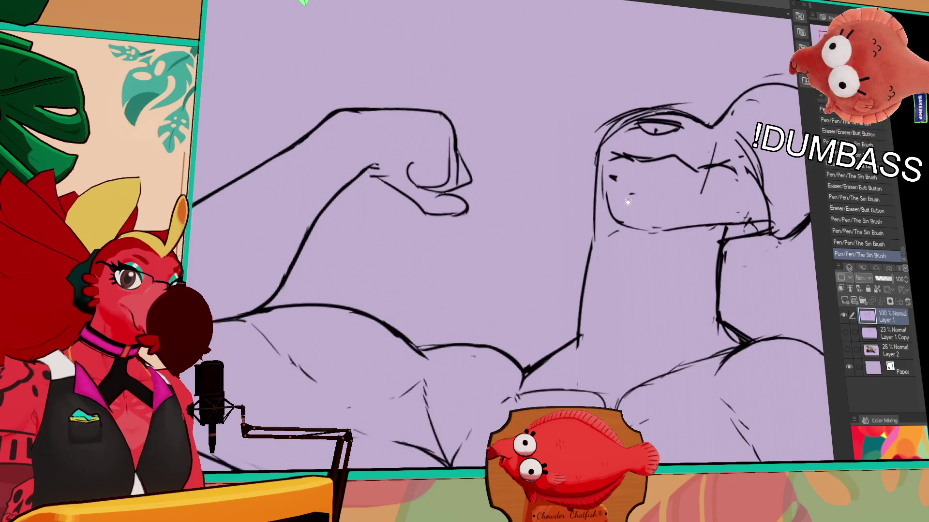
pyautogui.scroll(-3, 756, 157)
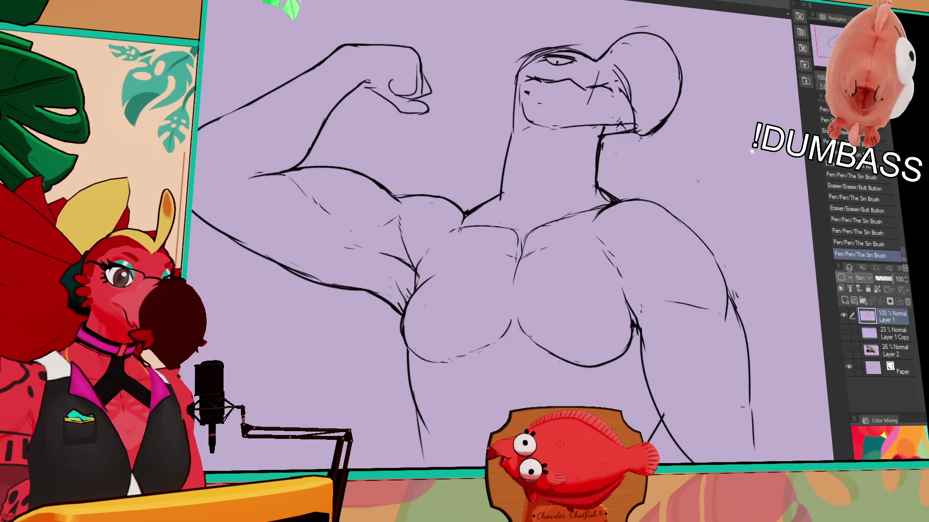
# Draw the rounded swept crest over the reptile head and the neck's left edge
pyautogui.scroll(2, 756, 157)
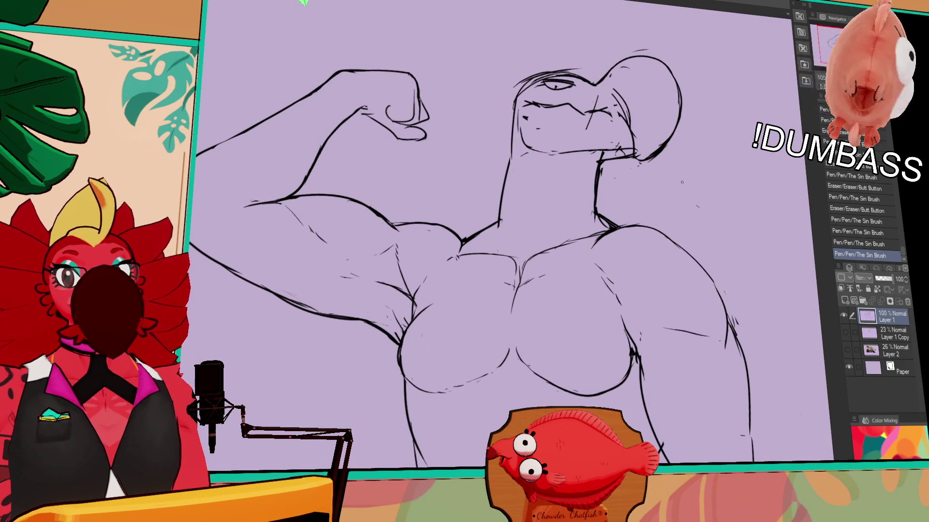
pyautogui.moveTo(540, 73); pyautogui.dragTo(586, 57)
pyautogui.moveTo(554, 17); pyautogui.dragTo(587, 53)
pyautogui.moveTo(536, 30)
pyautogui.mouseDown()
pyautogui.moveTo(517, 66)
pyautogui.moveTo(540, 72)
pyautogui.mouseUp()
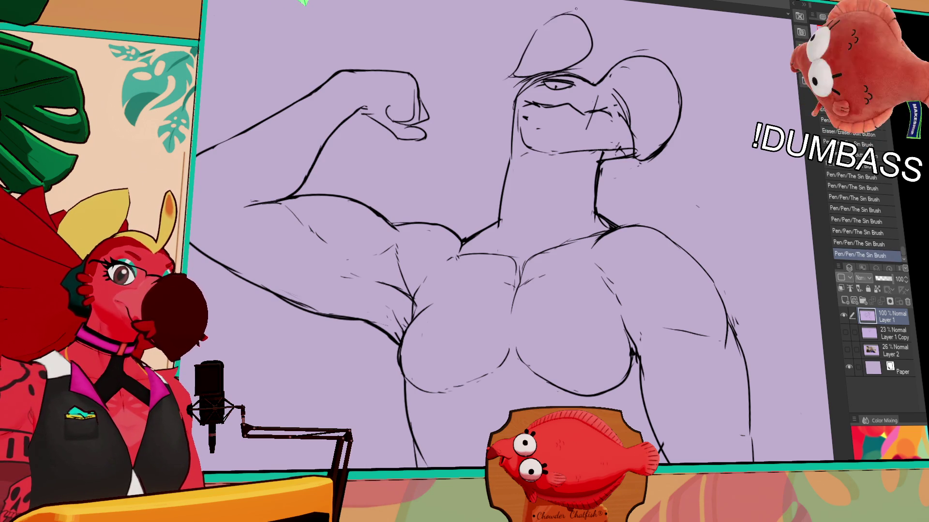
pyautogui.moveTo(624, 38)
pyautogui.mouseDown()
pyautogui.moveTo(578, 72)
pyautogui.moveTo(483, 93)
pyautogui.moveTo(498, 148)
pyautogui.mouseUp()
pyautogui.hotkey('ctrl', 'z')
pyautogui.hotkey('ctrl', 'z')
pyautogui.hotkey('ctrl', 'z')
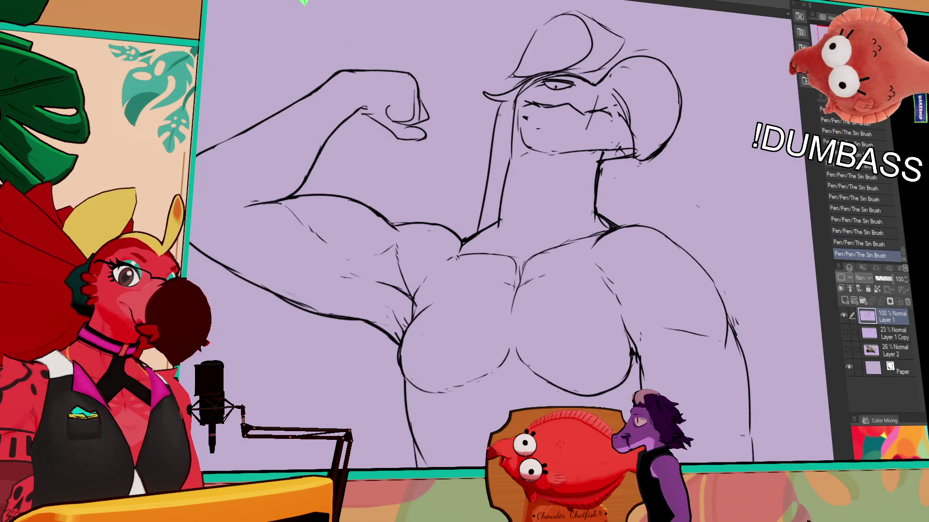
pyautogui.moveTo(503, 103); pyautogui.dragTo(474, 213)
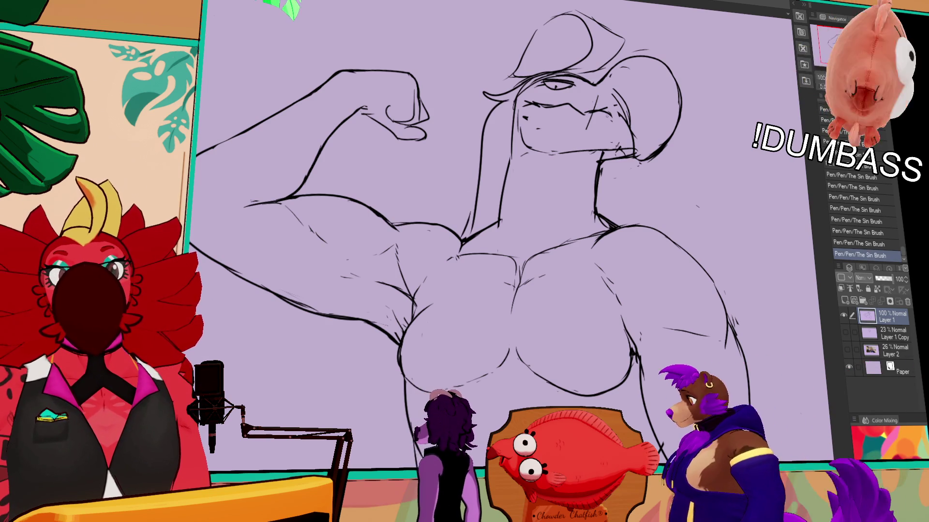
pyautogui.scroll(1, 777, 47)
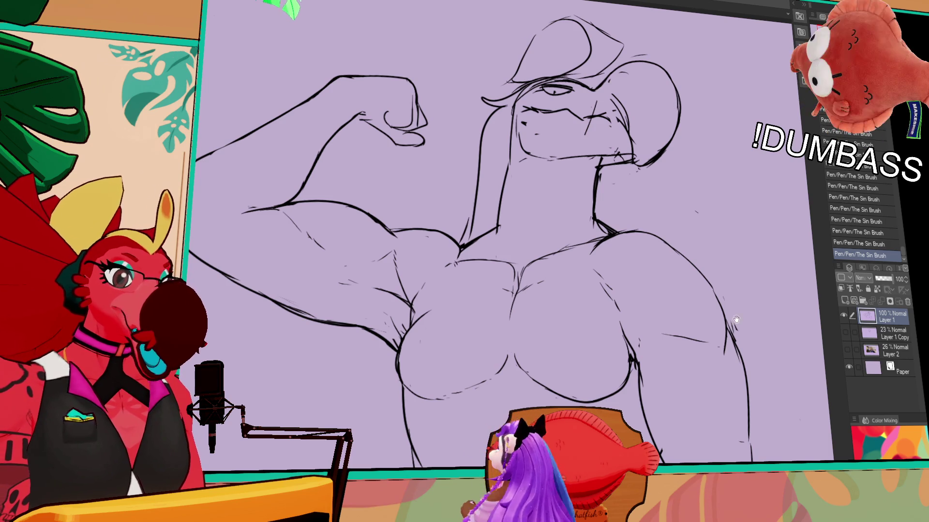
# Extend the lower torso and lower-left body lines, redraw the line between the pecs, and add an armpit line
pyautogui.scroll(-3, 735, 320)
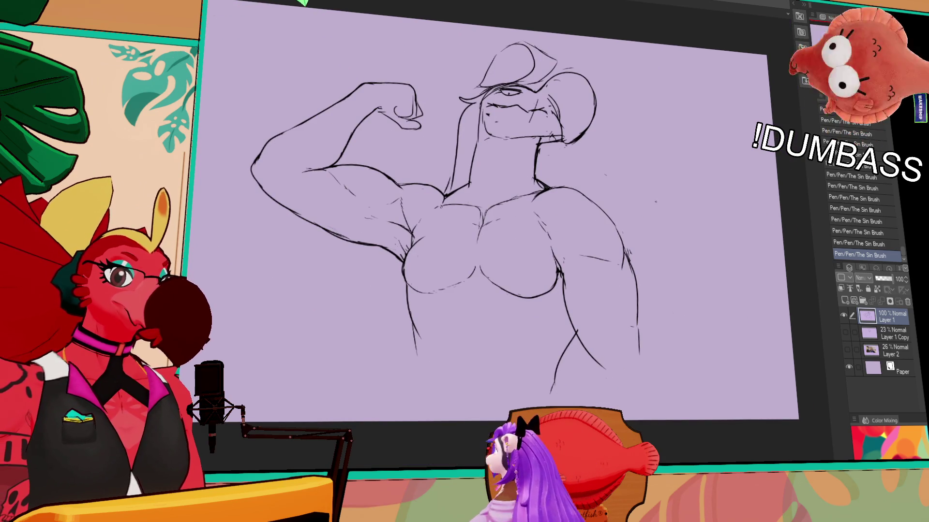
pyautogui.moveTo(566, 342); pyautogui.dragTo(541, 407)
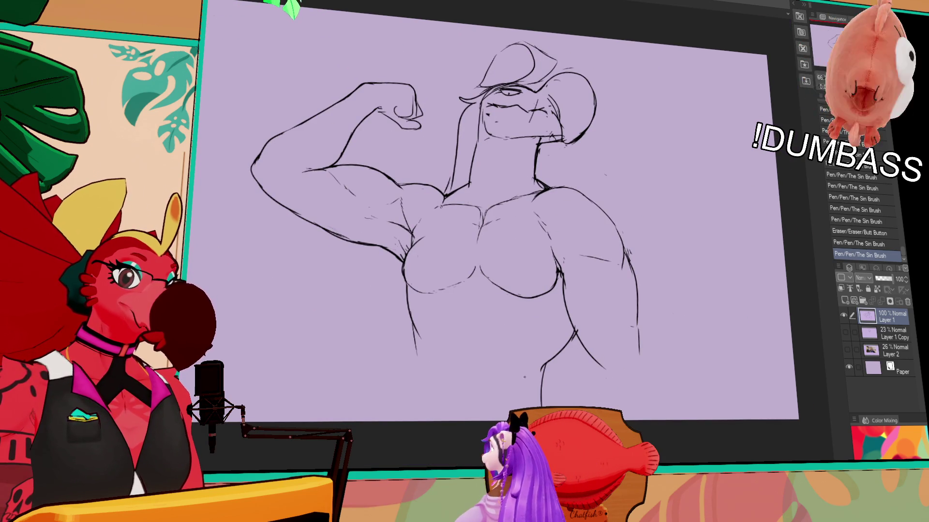
pyautogui.moveTo(413, 295)
pyautogui.mouseDown()
pyautogui.moveTo(417, 347)
pyautogui.moveTo(448, 416)
pyautogui.mouseUp()
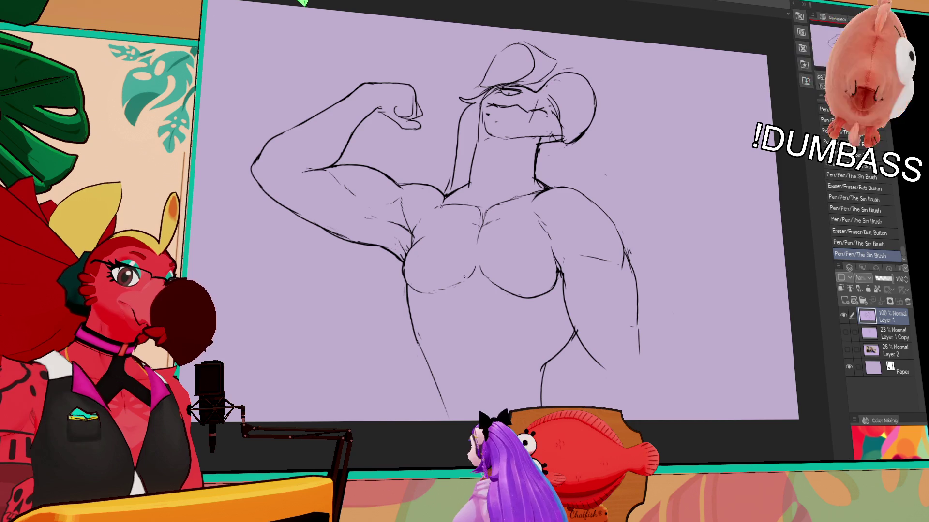
pyautogui.moveTo(476, 251)
pyautogui.mouseDown()
pyautogui.moveTo(481, 270)
pyautogui.moveTo(504, 267)
pyautogui.moveTo(517, 290)
pyautogui.moveTo(520, 276)
pyautogui.moveTo(438, 280)
pyautogui.moveTo(417, 263)
pyautogui.moveTo(412, 281)
pyautogui.mouseUp()
pyautogui.hotkey('ctrl', 'z')
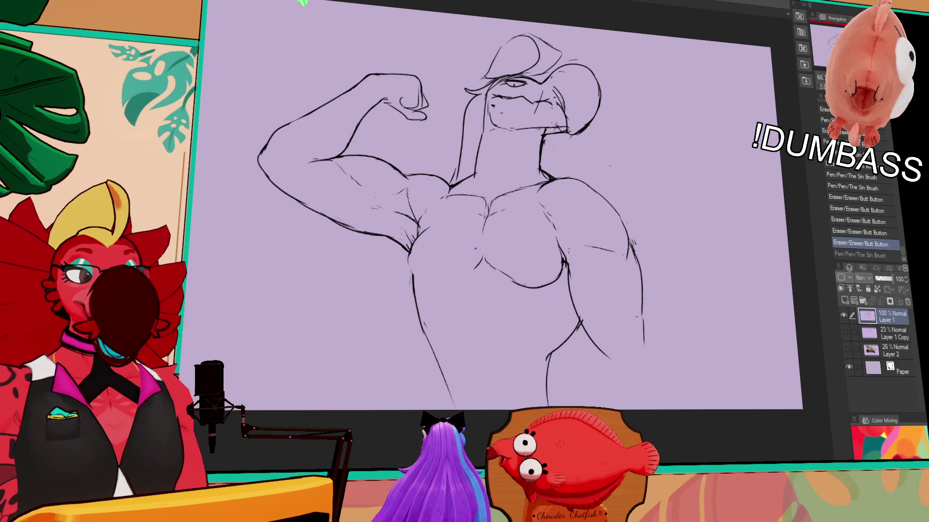
pyautogui.moveTo(412, 248); pyautogui.dragTo(421, 237)
# Sketch the left and right waist lines curving outward, removing misplaced ab strokes
pyautogui.moveTo(435, 360); pyautogui.dragTo(452, 404)
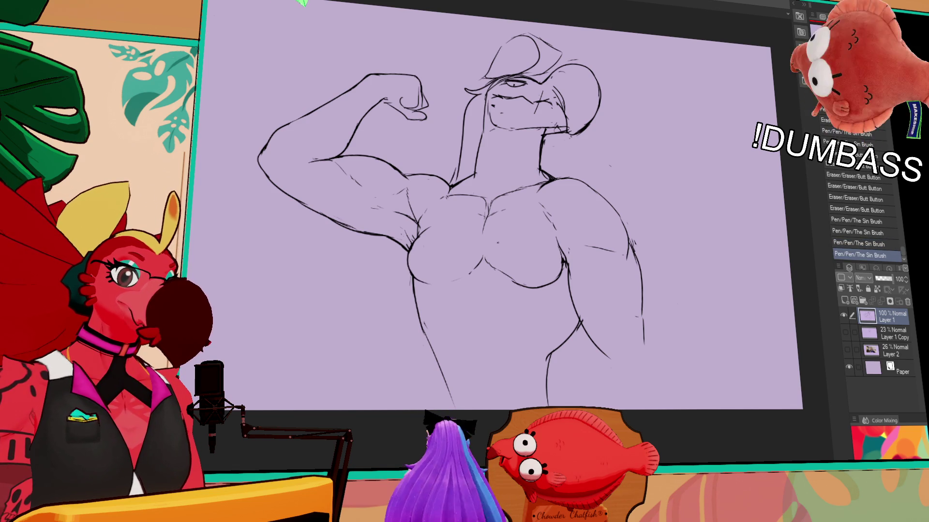
pyautogui.moveTo(548, 368)
pyautogui.mouseDown()
pyautogui.moveTo(547, 401)
pyautogui.moveTo(559, 387)
pyautogui.mouseUp()
pyautogui.moveTo(556, 382); pyautogui.dragTo(568, 407)
pyautogui.moveTo(472, 309)
pyautogui.mouseDown()
pyautogui.moveTo(457, 334)
pyautogui.moveTo(470, 314)
pyautogui.moveTo(496, 329)
pyautogui.moveTo(505, 312)
pyautogui.mouseUp()
pyautogui.hotkey('ctrl', 'z')
pyautogui.hotkey('ctrl', 'z')
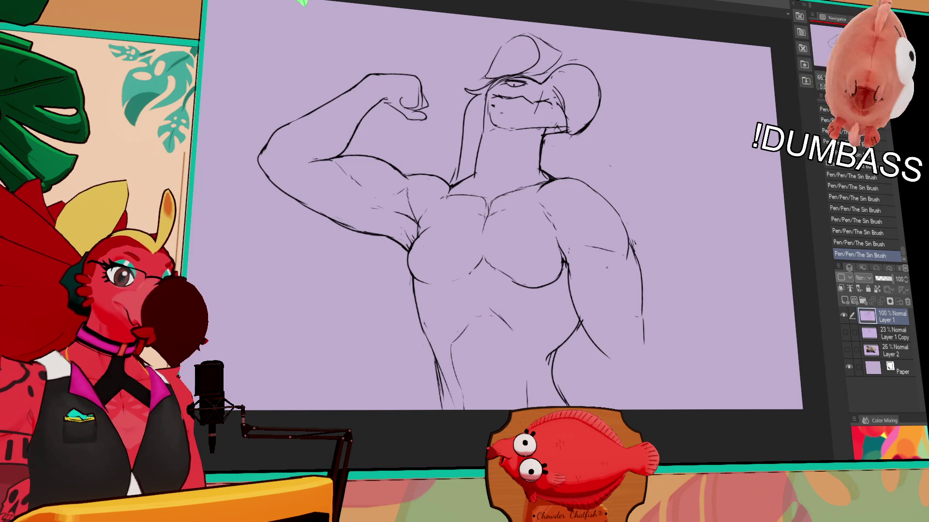
pyautogui.moveTo(513, 287); pyautogui.dragTo(538, 290)
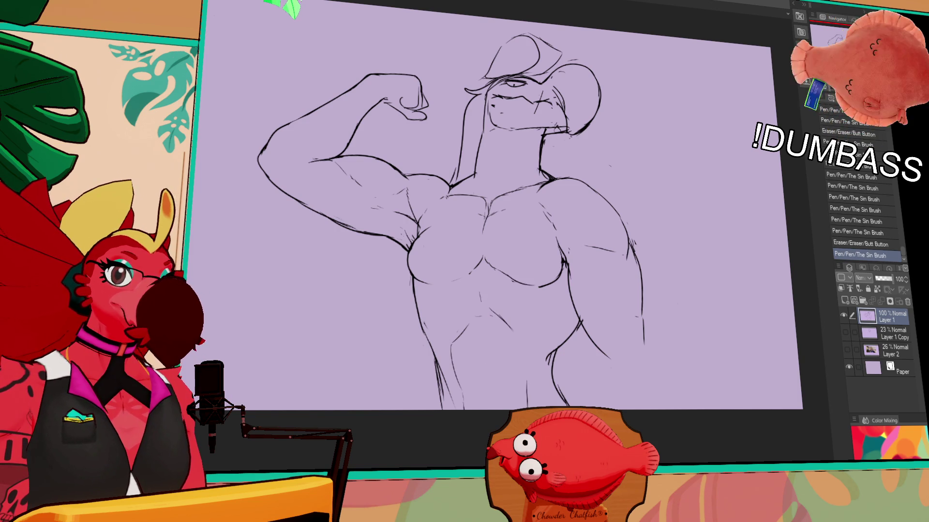
# Flip the canvas horizontally to check proportions and sketch the left hip lines
pyautogui.press('h')
pyautogui.moveTo(526, 190); pyautogui.dragTo(554, 181)
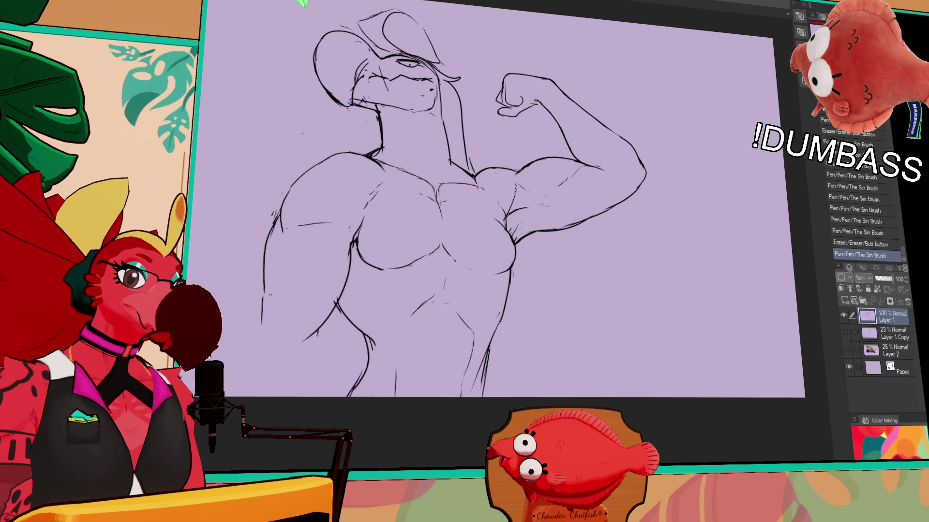
pyautogui.moveTo(317, 339); pyautogui.dragTo(326, 396)
pyautogui.moveTo(263, 339); pyautogui.dragTo(252, 397)
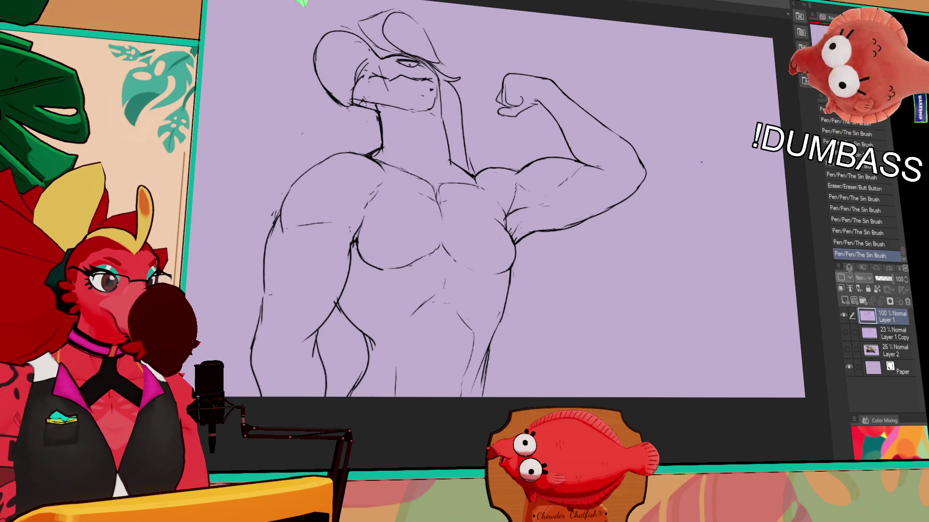
pyautogui.moveTo(597, 198); pyautogui.dragTo(610, 199)
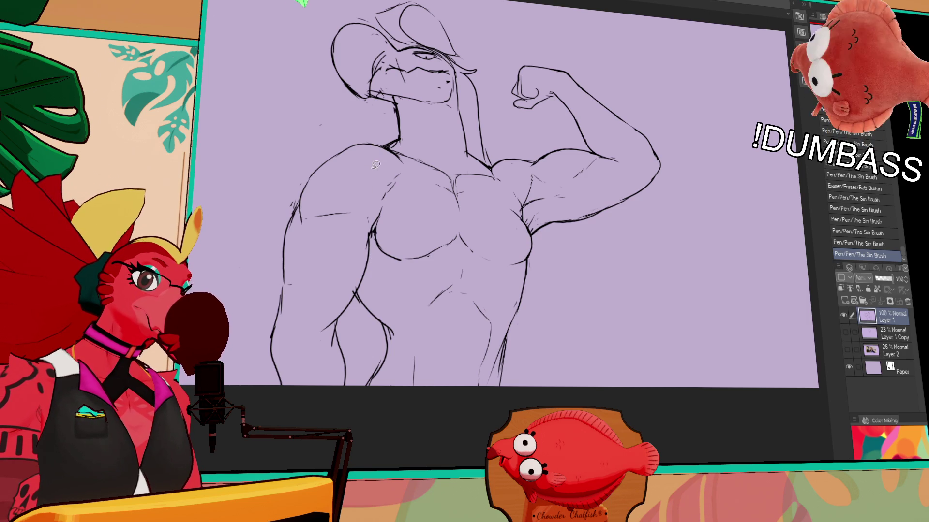
# Move the lowered left arm into place, check it against the Layer 2 photo, and trim the torso outline
pyautogui.hotkey('ctrl', 'z')
pyautogui.moveTo(321, 360)
pyautogui.mouseDown()
pyautogui.moveTo(361, 302)
pyautogui.moveTo(378, 212)
pyautogui.mouseUp()
pyautogui.hotkey('ctrl', 'd')
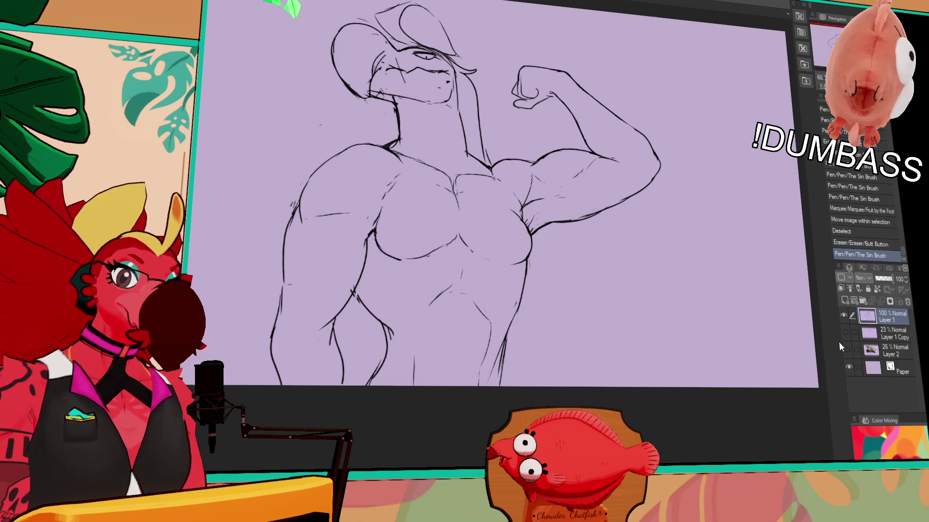
pyautogui.click(844, 350)
pyautogui.click(845, 350)
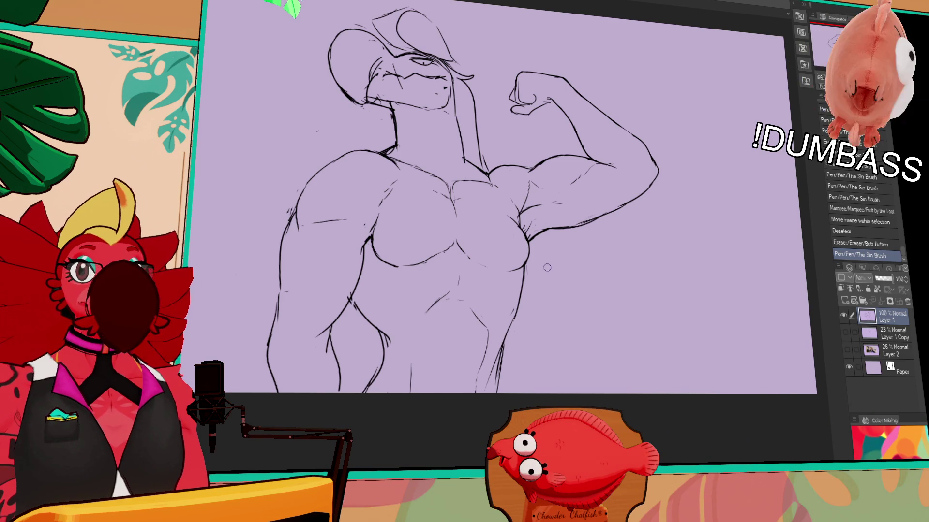
pyautogui.moveTo(553, 280); pyautogui.dragTo(591, 246)
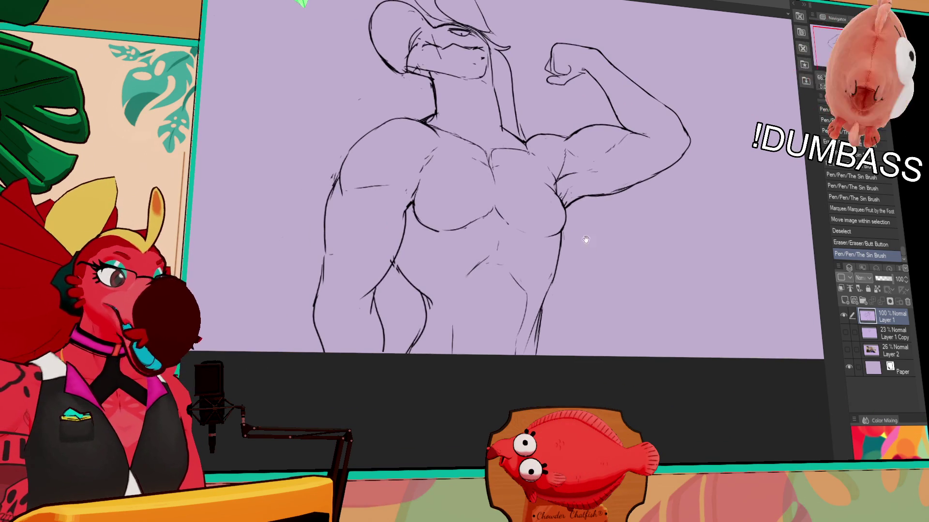
# Erase bits of the left torso outline and redraw a torso line
pyautogui.moveTo(420, 283)
pyautogui.mouseDown()
pyautogui.moveTo(400, 269)
pyautogui.moveTo(416, 293)
pyautogui.mouseUp()
pyautogui.hotkey('ctrl', 'z')
pyautogui.moveTo(397, 261)
pyautogui.mouseDown()
pyautogui.moveTo(438, 329)
pyautogui.moveTo(467, 323)
pyautogui.moveTo(433, 326)
pyautogui.mouseUp()
pyautogui.hotkey('ctrl', 'y')
pyautogui.hotkey('ctrl', 'z')
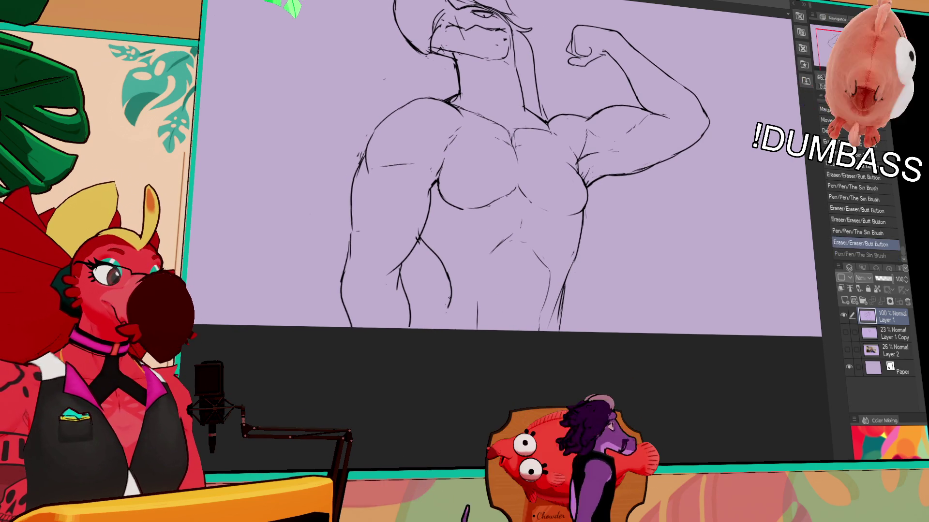
pyautogui.hotkey('ctrl', 'y')
# Redraw a small chest mark and touch up the lower-right torso line
pyautogui.moveTo(560, 290); pyautogui.dragTo(561, 298)
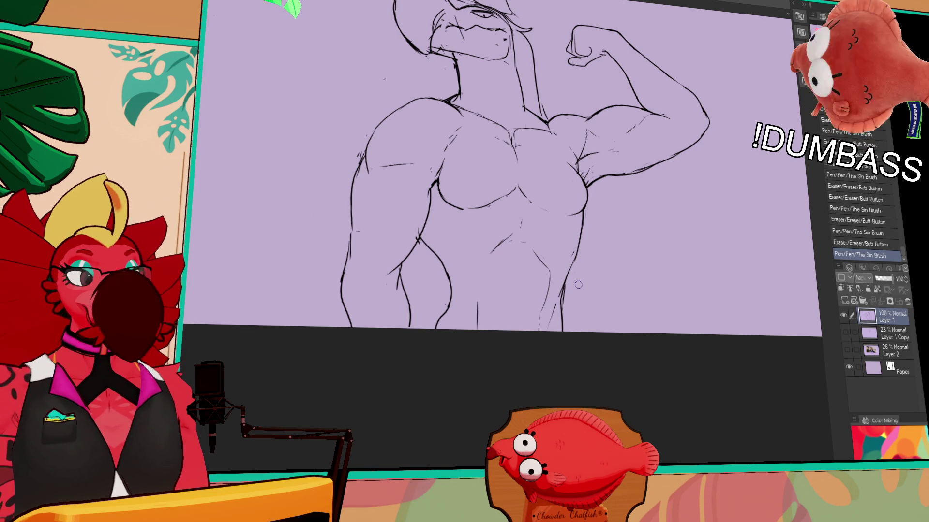
pyautogui.moveTo(561, 276); pyautogui.dragTo(554, 309)
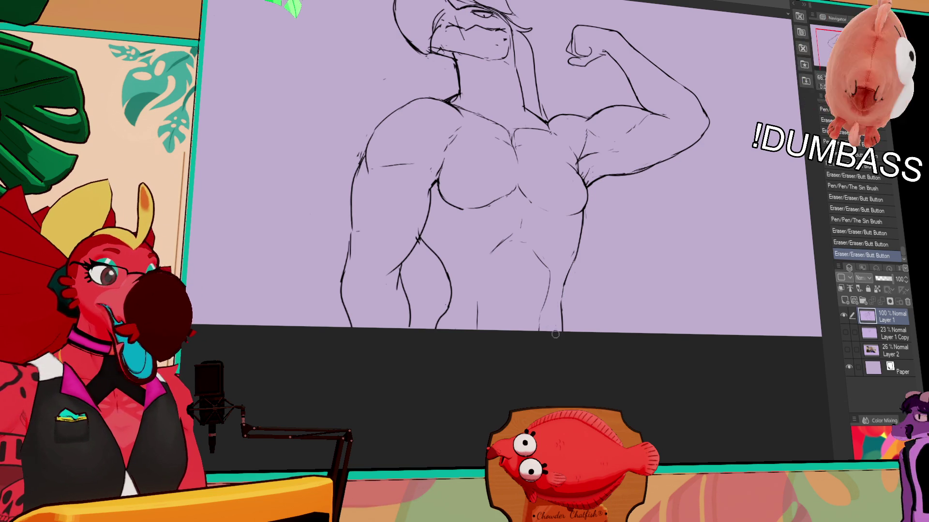
pyautogui.hotkey('ctrl', 'z')
pyautogui.hotkey('ctrl', 'y')
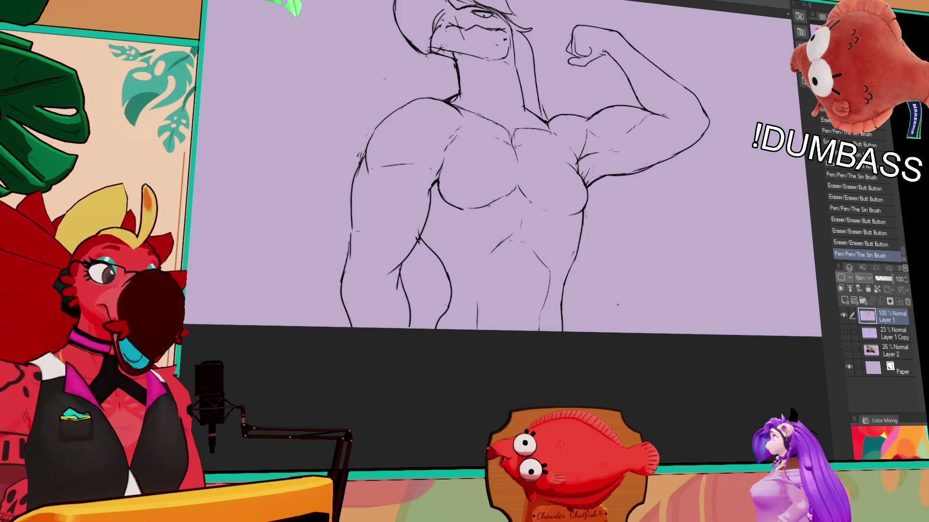
# Erase a small torso mark and lasso-move the chest lines into place
pyautogui.moveTo(580, 232)
pyautogui.mouseDown()
pyautogui.moveTo(539, 249)
pyautogui.moveTo(525, 230)
pyautogui.moveTo(507, 231)
pyautogui.moveTo(516, 244)
pyautogui.mouseUp()
pyautogui.hotkey('ctrl', 'z')
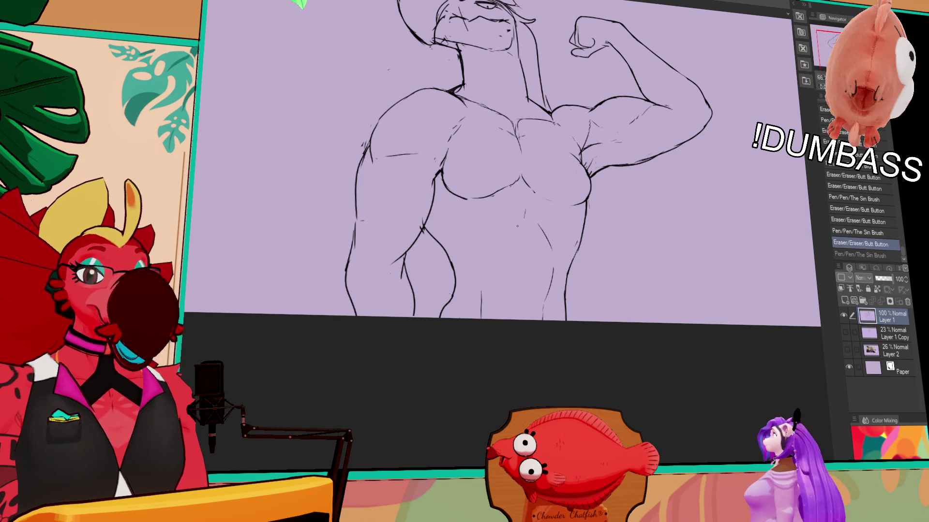
pyautogui.hotkey('ctrl', 'y')
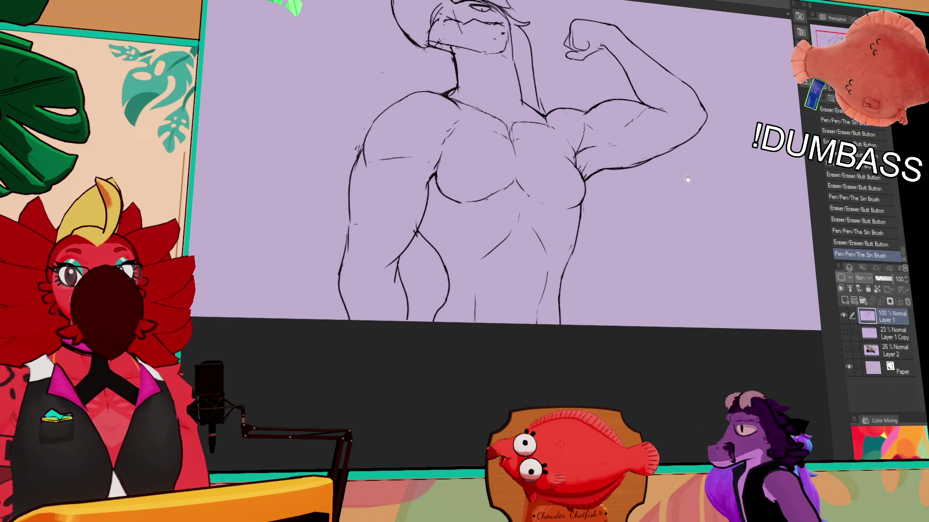
pyautogui.moveTo(688, 179); pyautogui.dragTo(683, 179)
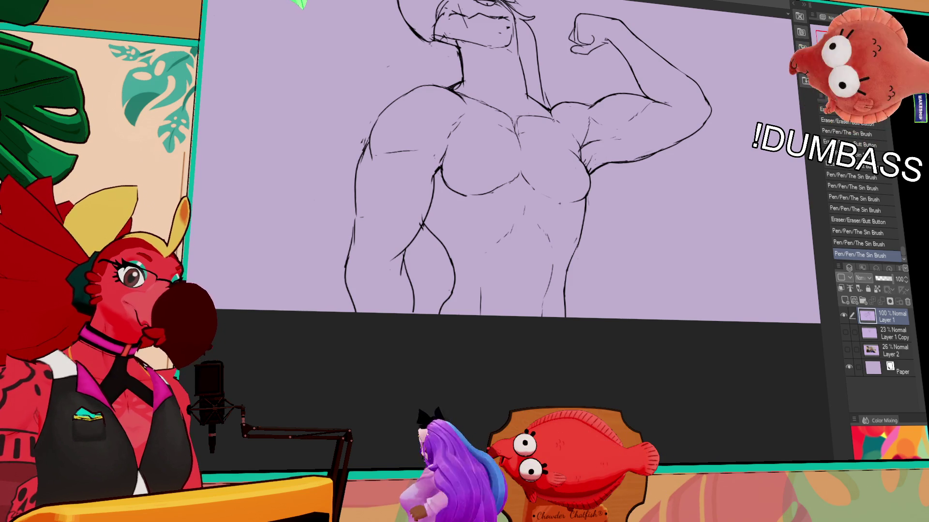
pyautogui.moveTo(566, 184); pyautogui.dragTo(574, 221)
pyautogui.moveTo(561, 232)
pyautogui.mouseDown()
pyautogui.moveTo(501, 243)
pyautogui.moveTo(479, 222)
pyautogui.moveTo(566, 228)
pyautogui.moveTo(530, 226)
pyautogui.moveTo(548, 232)
pyautogui.moveTo(535, 218)
pyautogui.mouseUp()
pyautogui.hotkey('ctrl', 'd')
# Add strokes to the chest outline and redraw the raised arm's forearm lines
pyautogui.moveTo(643, 170); pyautogui.dragTo(653, 168)
pyautogui.moveTo(648, 173)
pyautogui.mouseDown()
pyautogui.moveTo(659, 170)
pyautogui.moveTo(655, 184)
pyautogui.mouseUp()
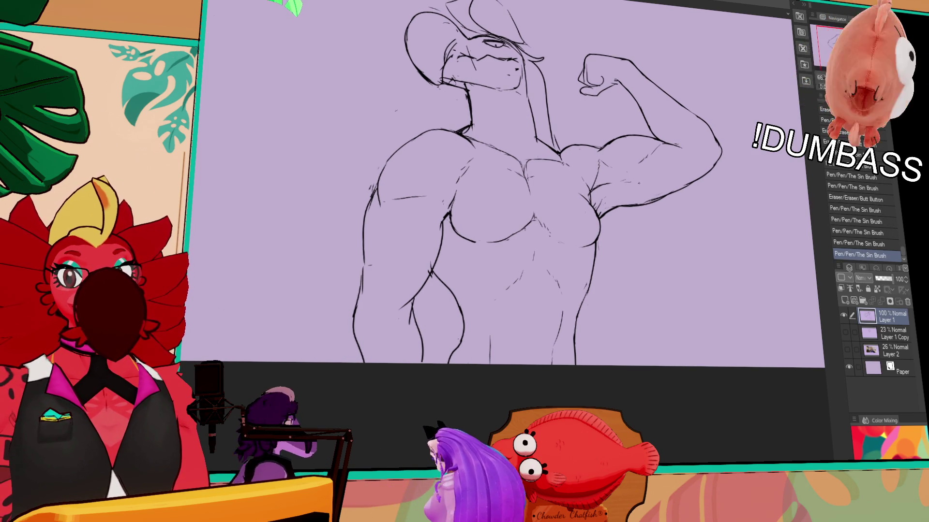
pyautogui.moveTo(661, 183); pyautogui.dragTo(659, 200)
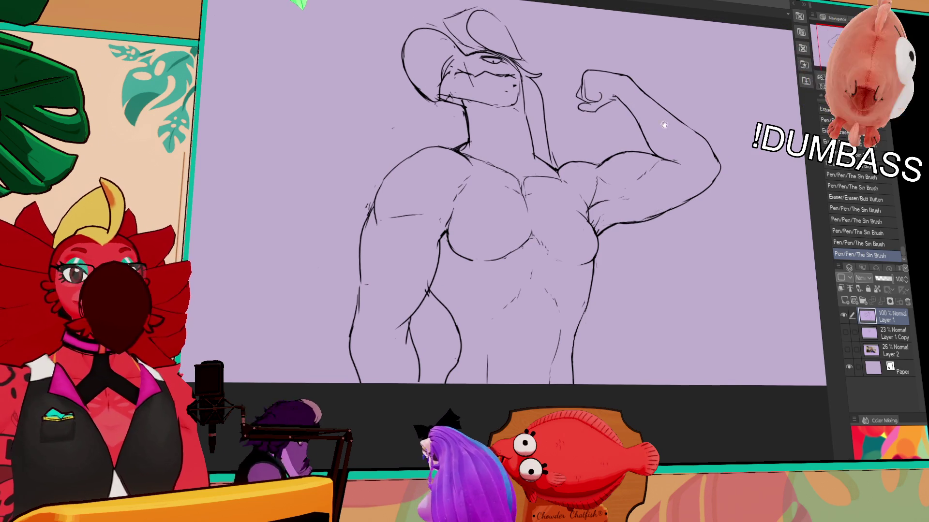
pyautogui.moveTo(668, 162)
pyautogui.mouseDown()
pyautogui.moveTo(687, 167)
pyautogui.moveTo(702, 133)
pyautogui.mouseUp()
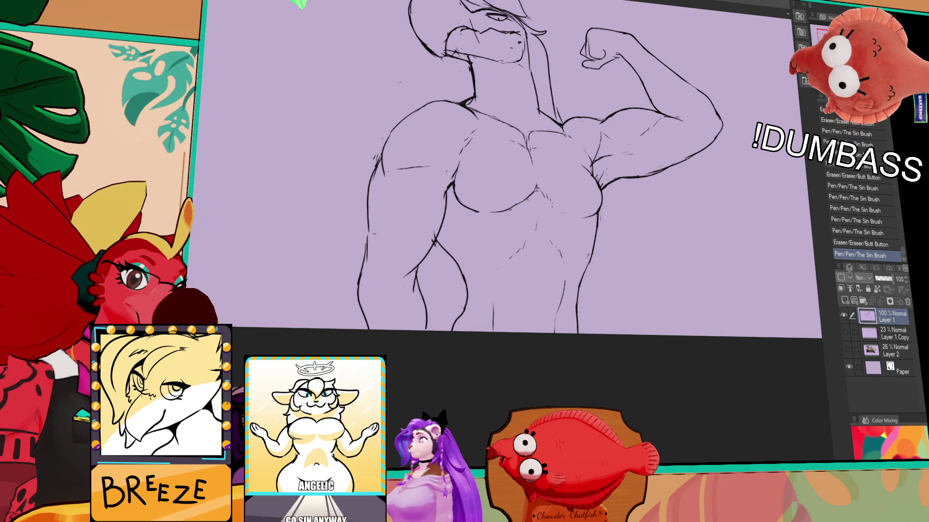
pyautogui.moveTo(513, 129); pyautogui.dragTo(525, 133)
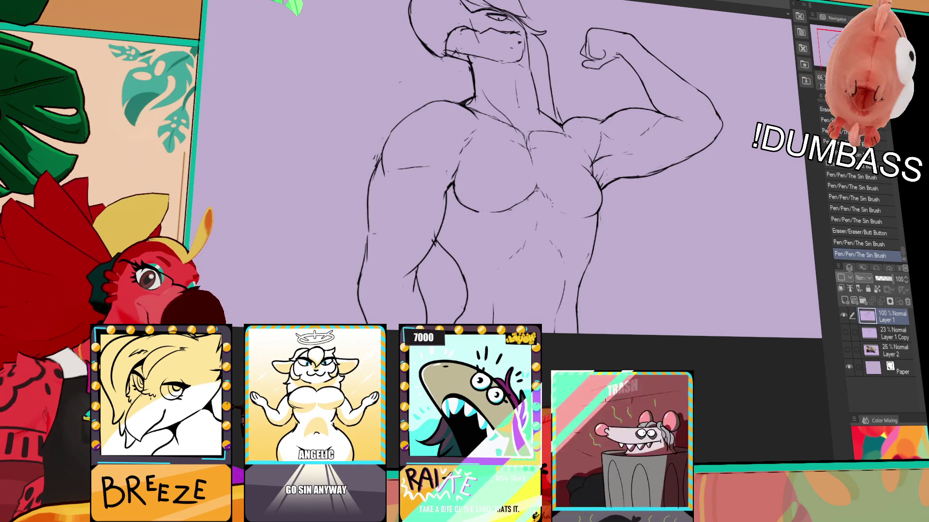
pyautogui.hotkey('ctrl', 'z')
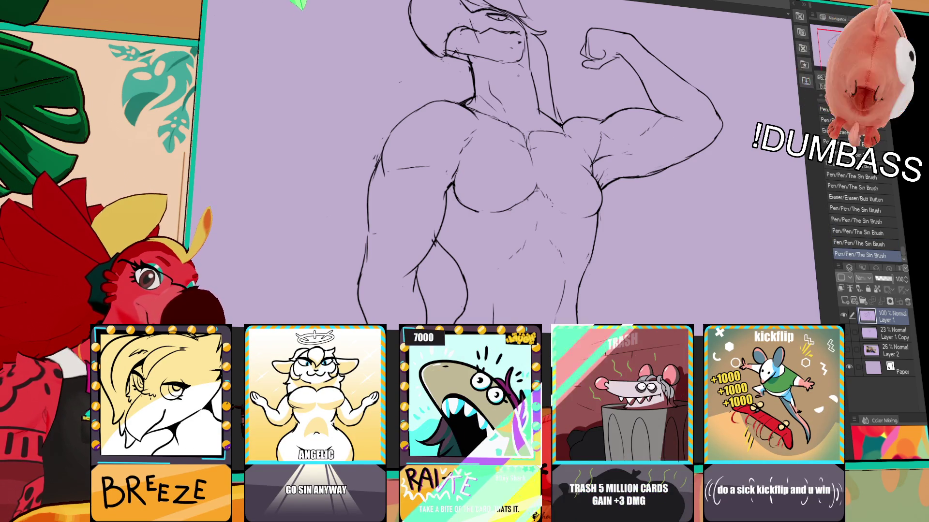
# Erase and redraw the small neck strokes and the neck line
pyautogui.moveTo(534, 73); pyautogui.dragTo(534, 110)
pyautogui.moveTo(522, 53); pyautogui.dragTo(531, 57)
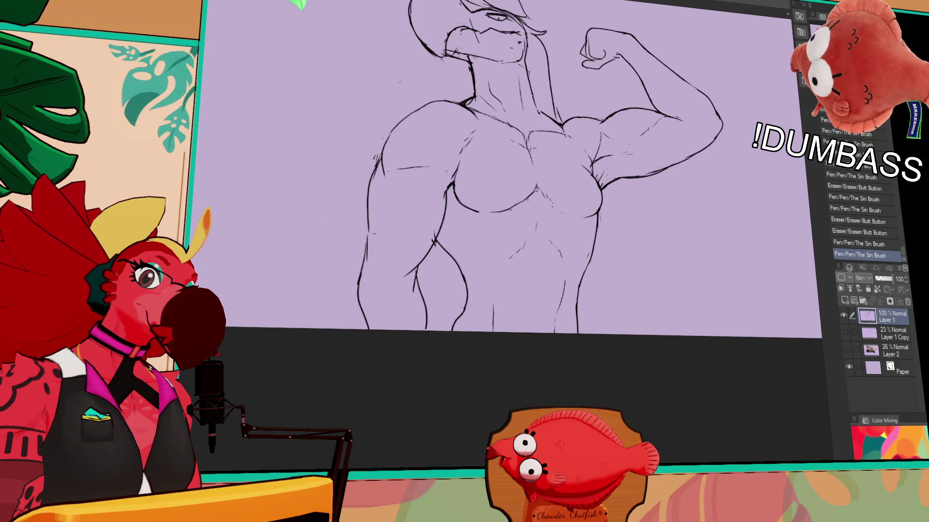
pyautogui.moveTo(690, 91); pyautogui.dragTo(709, 144)
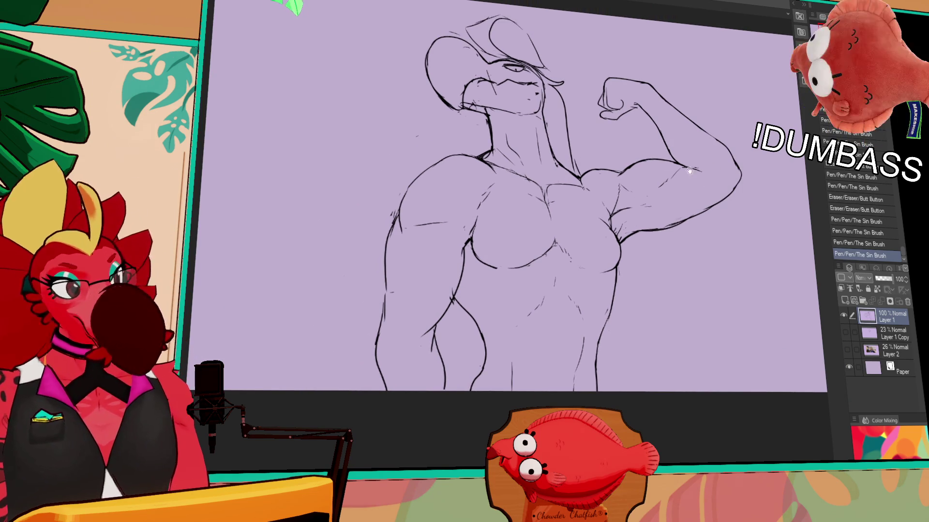
pyautogui.moveTo(487, 119); pyautogui.dragTo(494, 145)
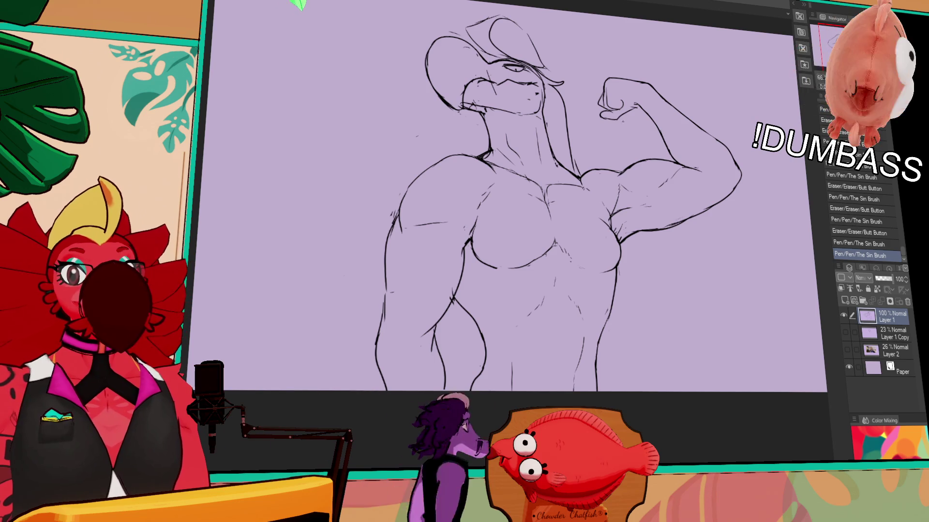
# Erase and redraw the armpit lines under the raised arm
pyautogui.moveTo(642, 215); pyautogui.dragTo(637, 192)
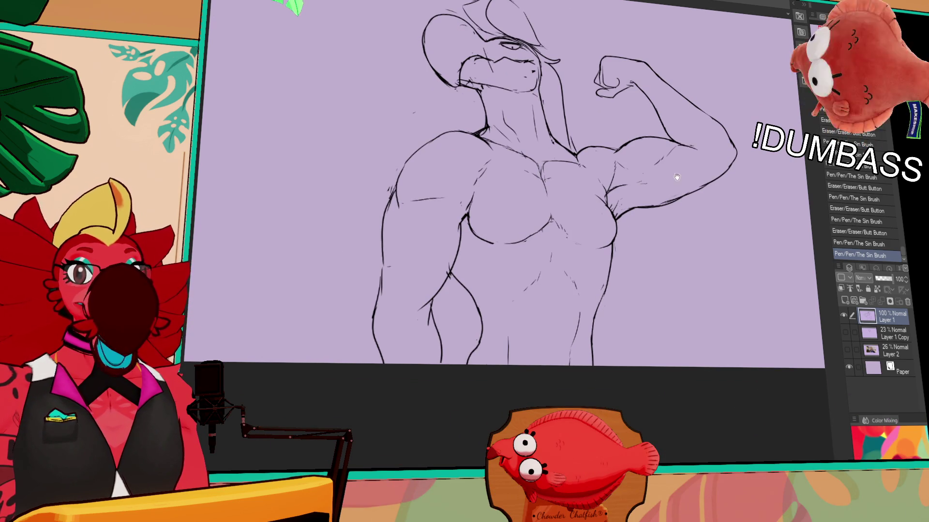
pyautogui.moveTo(676, 177); pyautogui.dragTo(669, 182)
pyautogui.moveTo(610, 202)
pyautogui.mouseDown()
pyautogui.moveTo(627, 189)
pyautogui.moveTo(616, 189)
pyautogui.mouseUp()
pyautogui.moveTo(611, 196)
pyautogui.mouseDown()
pyautogui.moveTo(621, 188)
pyautogui.moveTo(613, 196)
pyautogui.mouseUp()
pyautogui.moveTo(606, 190); pyautogui.dragTo(612, 203)
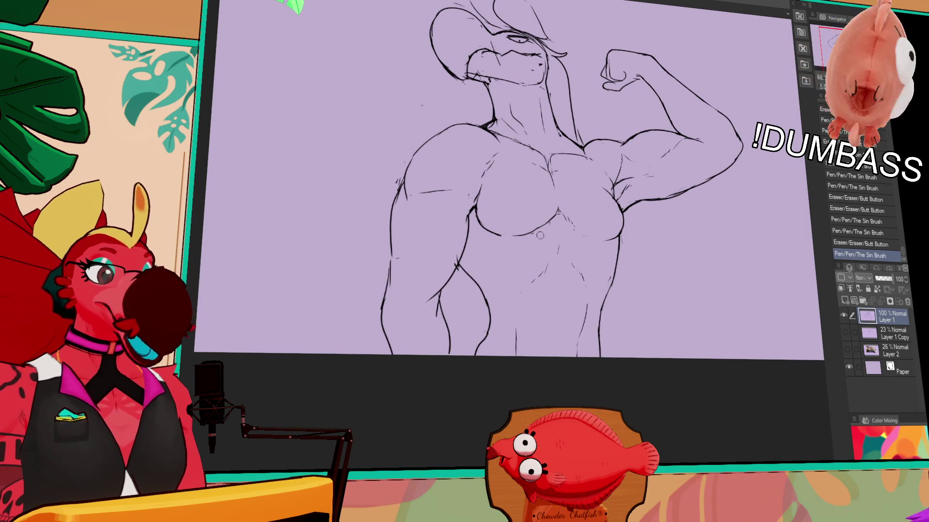
# Erase small stray marks on the chest and add a small pen mark
pyautogui.moveTo(542, 229); pyautogui.dragTo(538, 236)
pyautogui.moveTo(587, 213); pyautogui.dragTo(590, 209)
pyautogui.press('p')
pyautogui.click(533, 248)
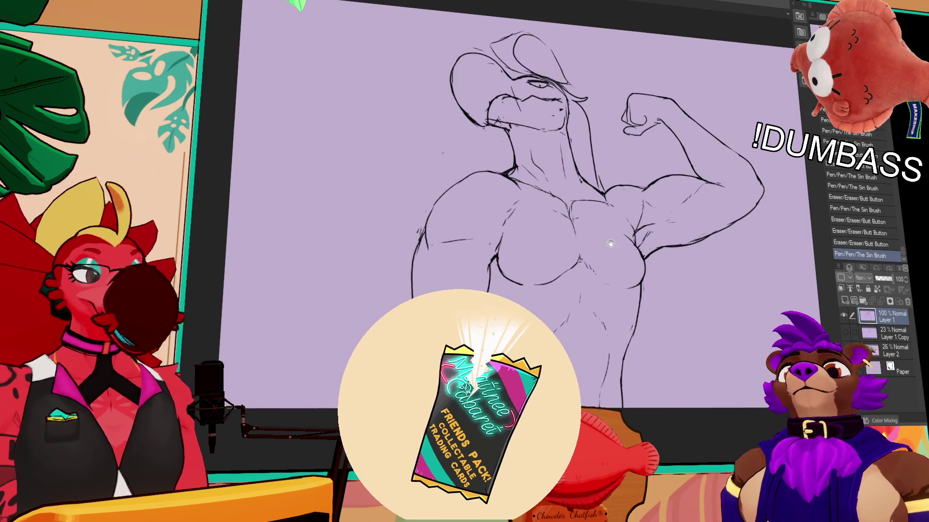
pyautogui.moveTo(535, 303); pyautogui.dragTo(536, 304)
pyautogui.press('p')
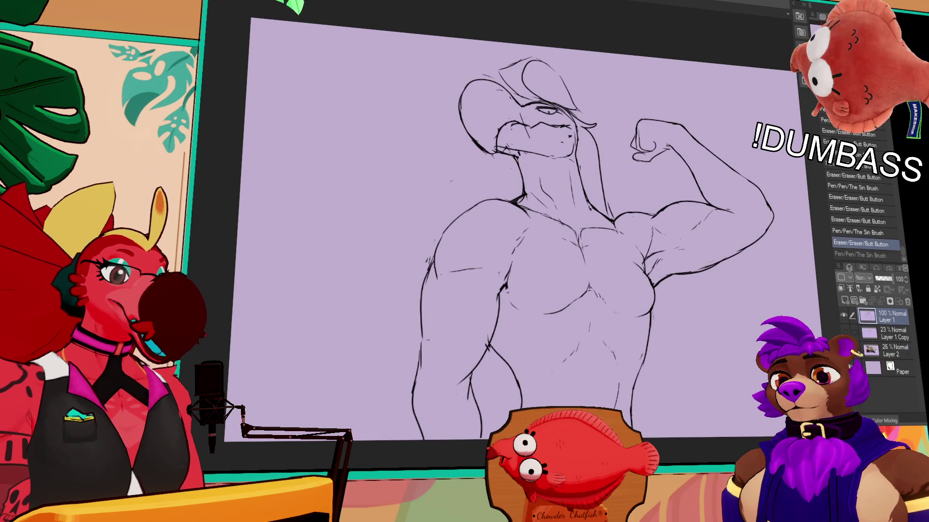
pyautogui.hotkey('ctrl', 'z')
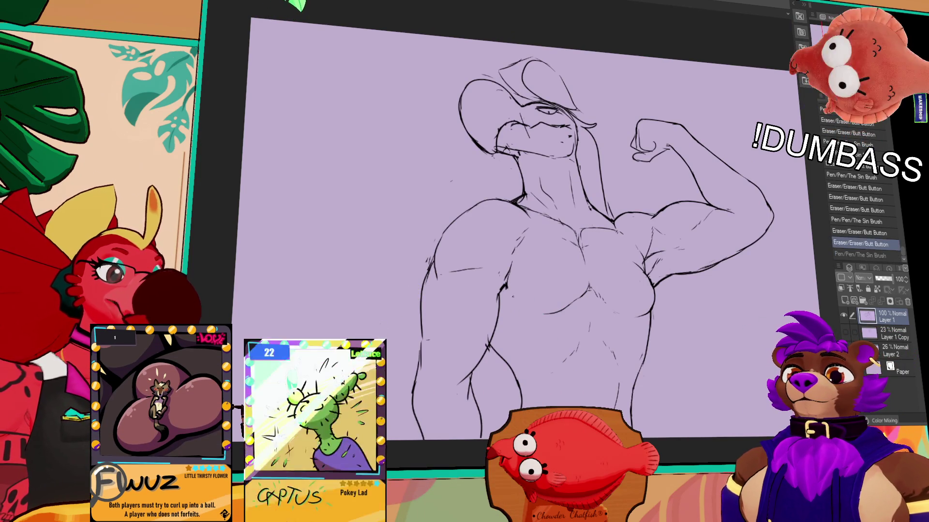
pyautogui.hotkey('ctrl', 'y')
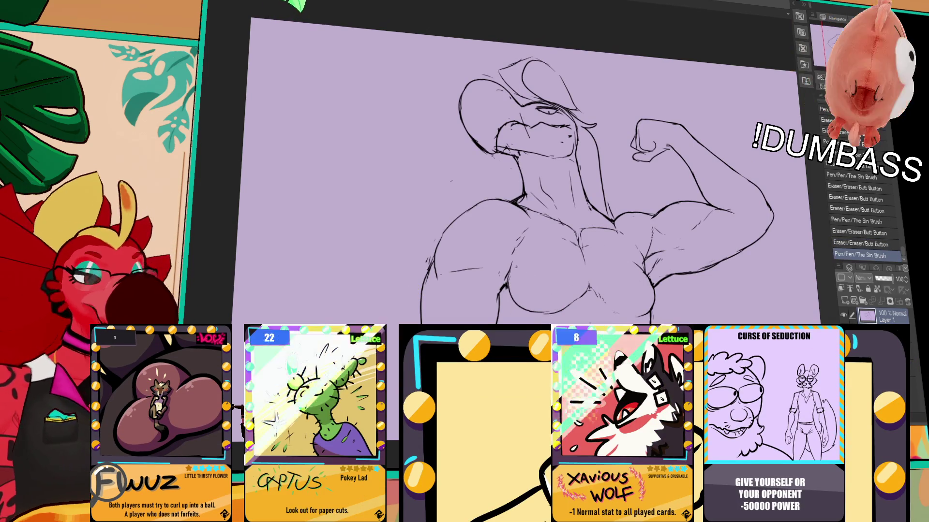
# Add small chest strokes and erase and redraw a short section of the jaw line
pyautogui.moveTo(665, 209); pyautogui.dragTo(662, 223)
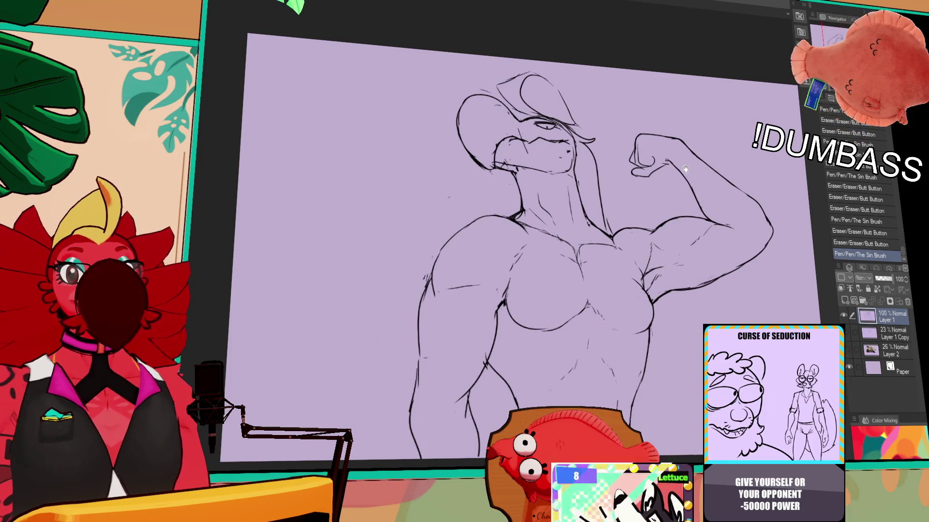
pyautogui.moveTo(724, 188); pyautogui.dragTo(740, 181)
pyautogui.moveTo(703, 212); pyautogui.dragTo(710, 220)
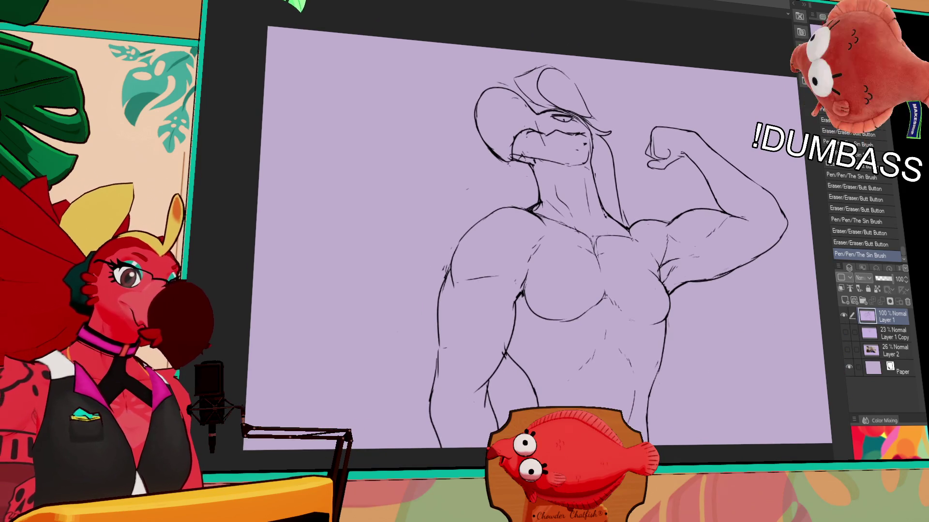
pyautogui.moveTo(575, 226); pyautogui.dragTo(588, 236)
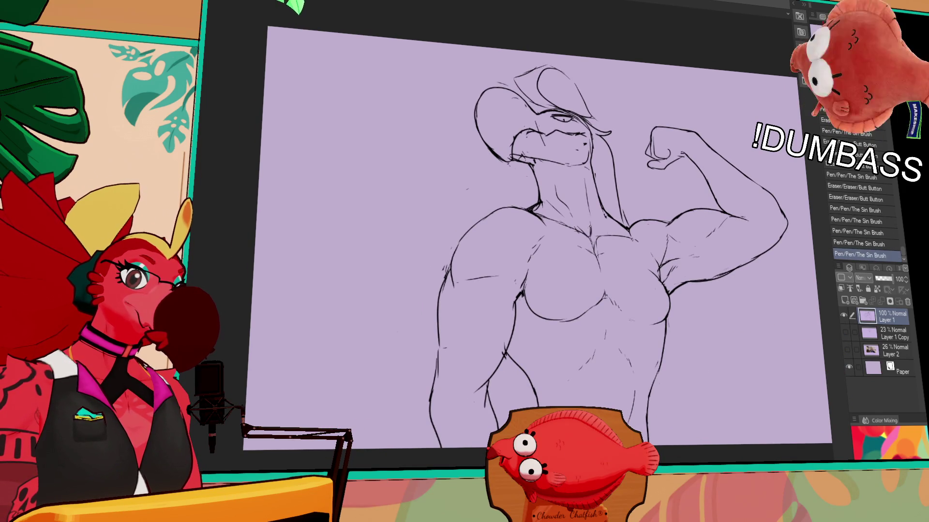
pyautogui.moveTo(721, 170); pyautogui.dragTo(729, 191)
pyautogui.moveTo(534, 164)
pyautogui.mouseDown()
pyautogui.moveTo(546, 165)
pyautogui.moveTo(532, 154)
pyautogui.mouseUp()
pyautogui.hotkey('ctrl', 'z')
pyautogui.moveTo(666, 186); pyautogui.dragTo(668, 185)
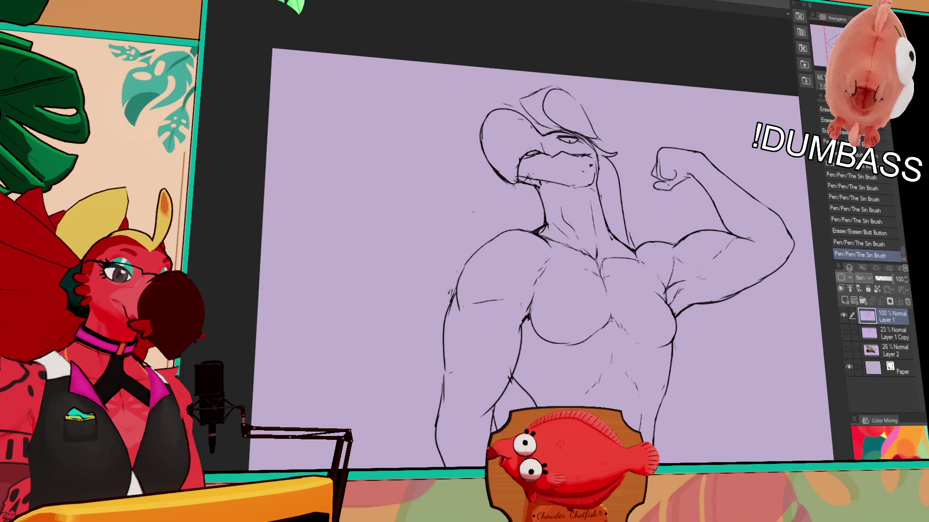
# Sketch light ab definition strokes on the belly
pyautogui.moveTo(764, 232); pyautogui.dragTo(720, 186)
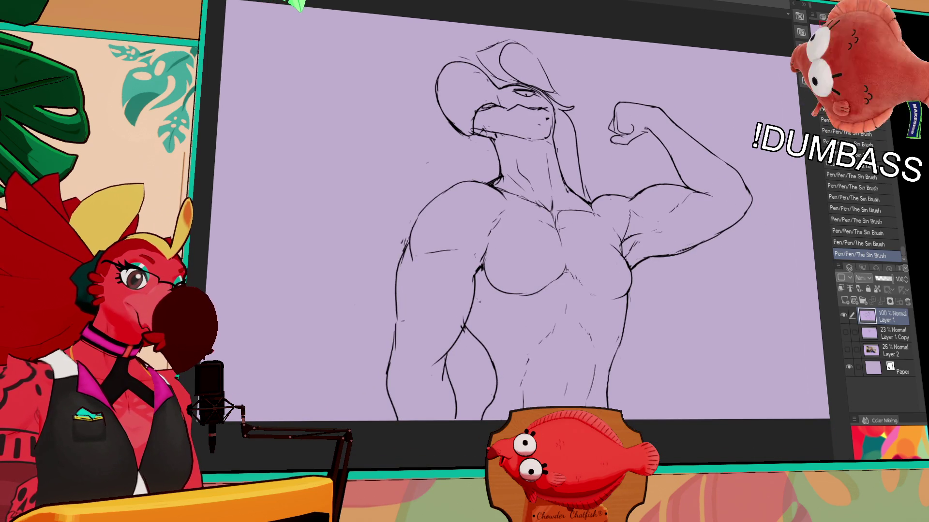
pyautogui.moveTo(479, 303); pyautogui.dragTo(499, 334)
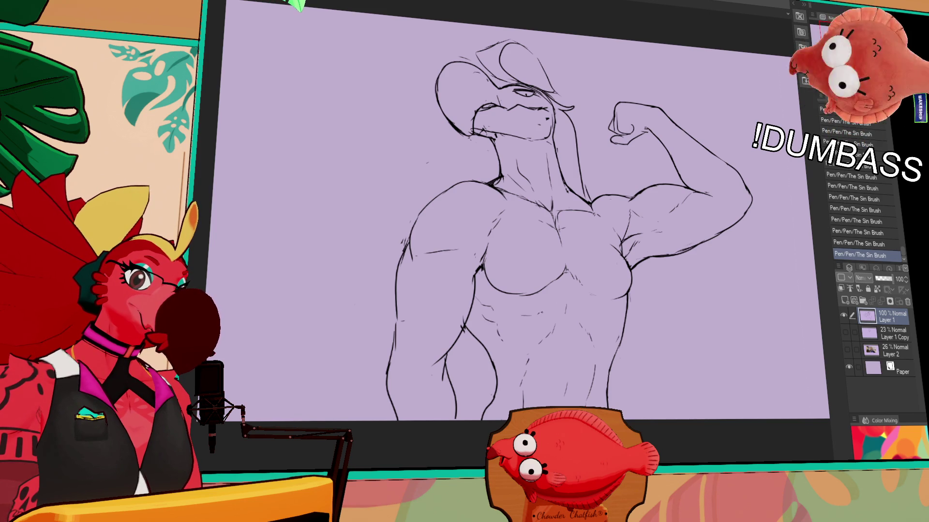
pyautogui.moveTo(708, 256); pyautogui.dragTo(701, 257)
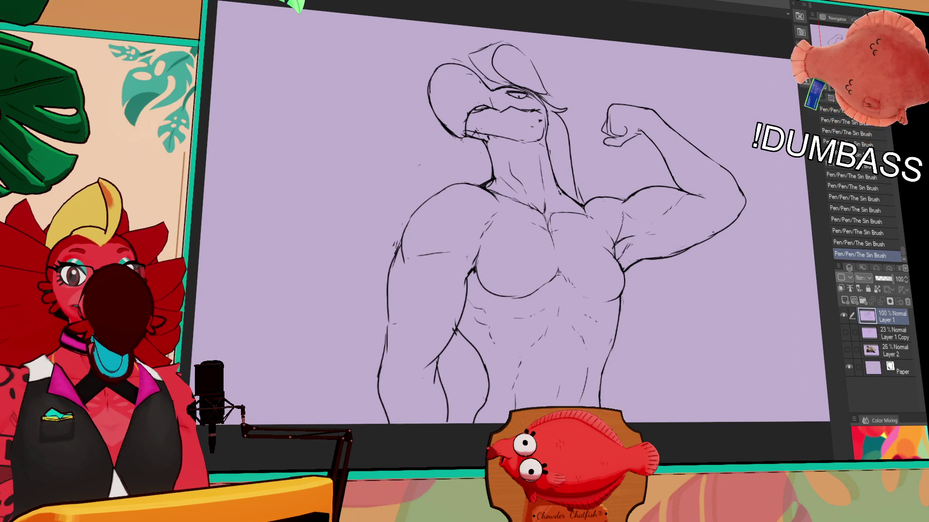
pyautogui.moveTo(690, 252); pyautogui.dragTo(692, 232)
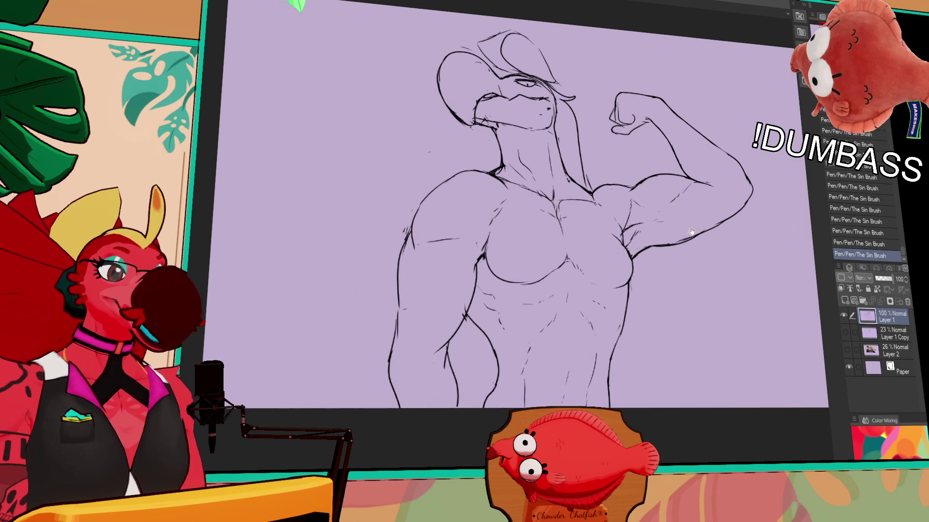
# Erase and redraw the small armpit strokes with the canvas tilted for access
pyautogui.moveTo(614, 220); pyautogui.dragTo(623, 240)
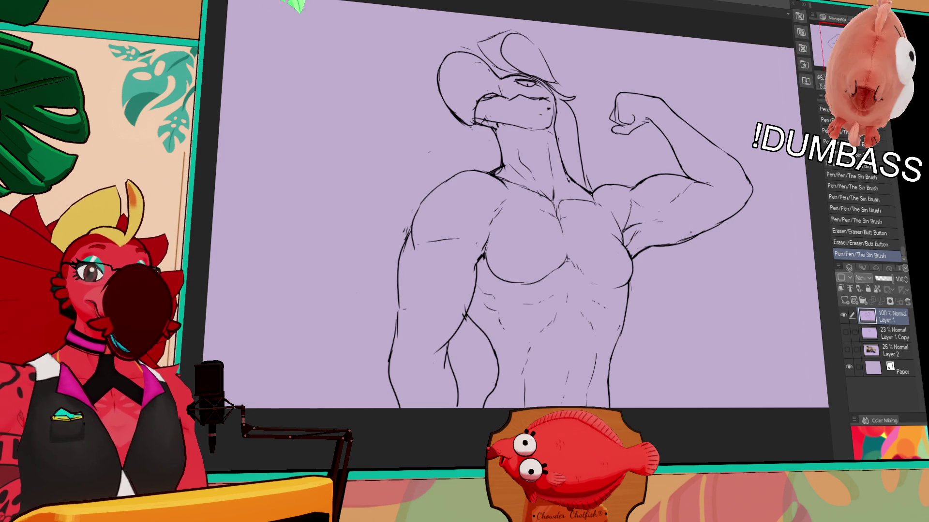
pyautogui.moveTo(614, 217); pyautogui.dragTo(621, 237)
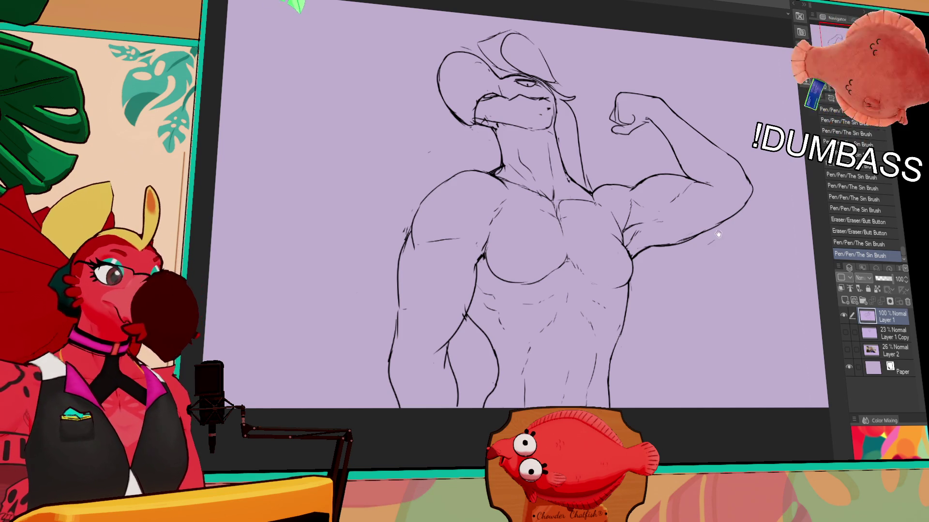
pyautogui.moveTo(489, 314)
pyautogui.mouseDown()
pyautogui.moveTo(504, 285)
pyautogui.moveTo(491, 327)
pyautogui.mouseUp()
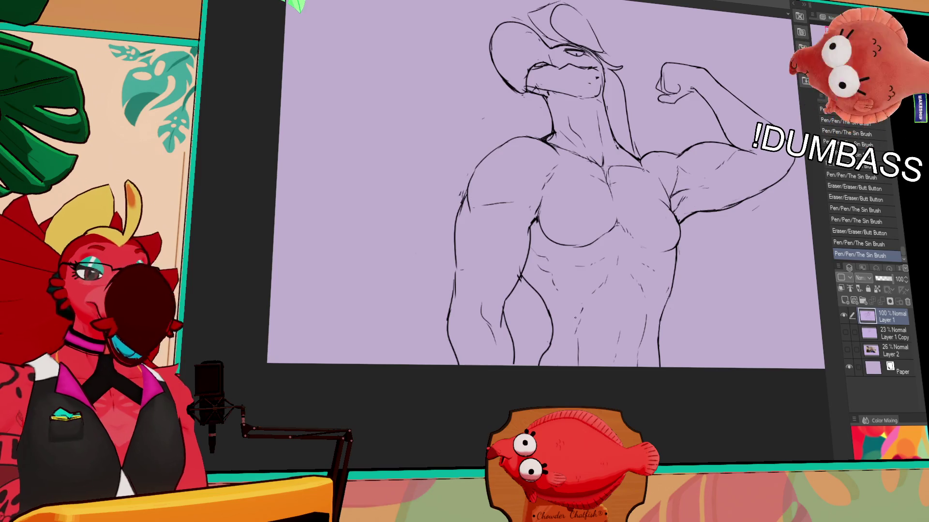
pyautogui.moveTo(611, 280); pyautogui.dragTo(618, 270)
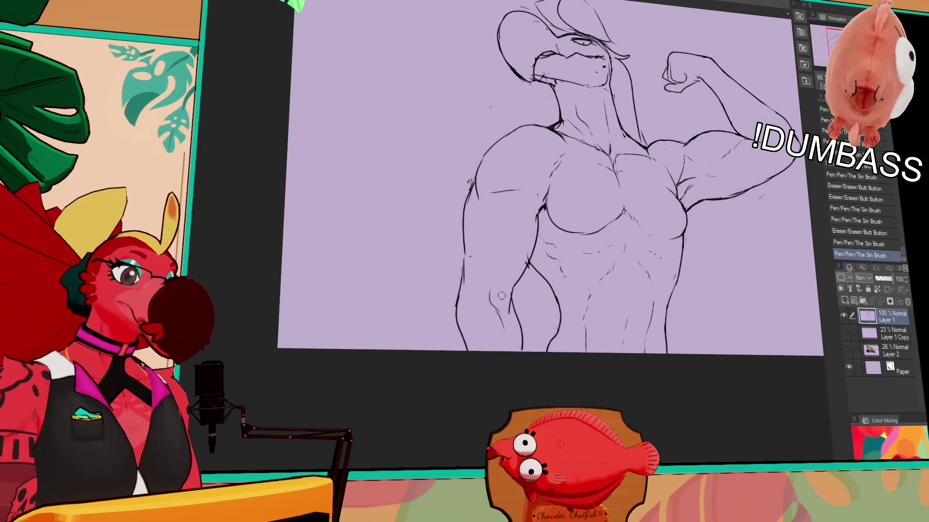
pyautogui.moveTo(716, 213); pyautogui.dragTo(716, 232)
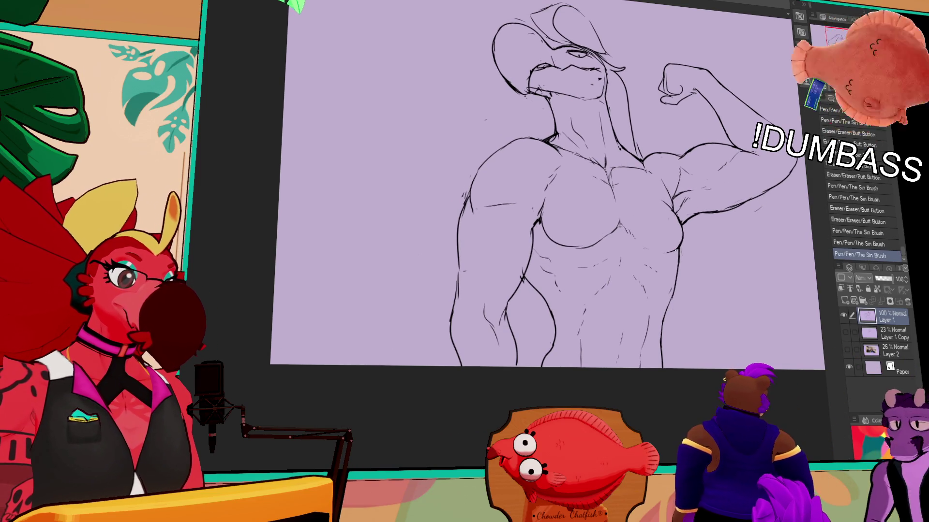
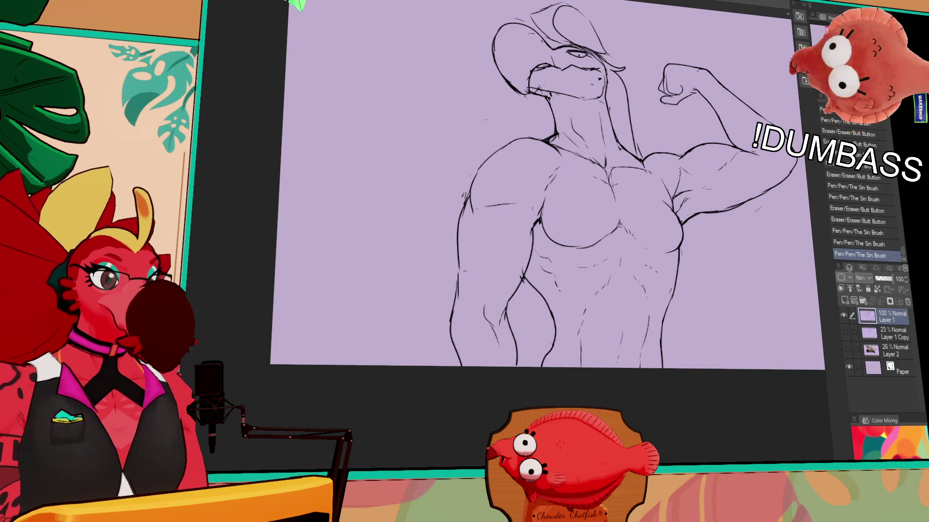
# Erase stray lines near the beak and touch up the strokes there
pyautogui.moveTo(659, 127); pyautogui.dragTo(611, 220)
pyautogui.moveTo(538, 146)
pyautogui.mouseDown()
pyautogui.moveTo(550, 153)
pyautogui.moveTo(549, 172)
pyautogui.mouseUp()
pyautogui.moveTo(543, 163); pyautogui.dragTo(549, 171)
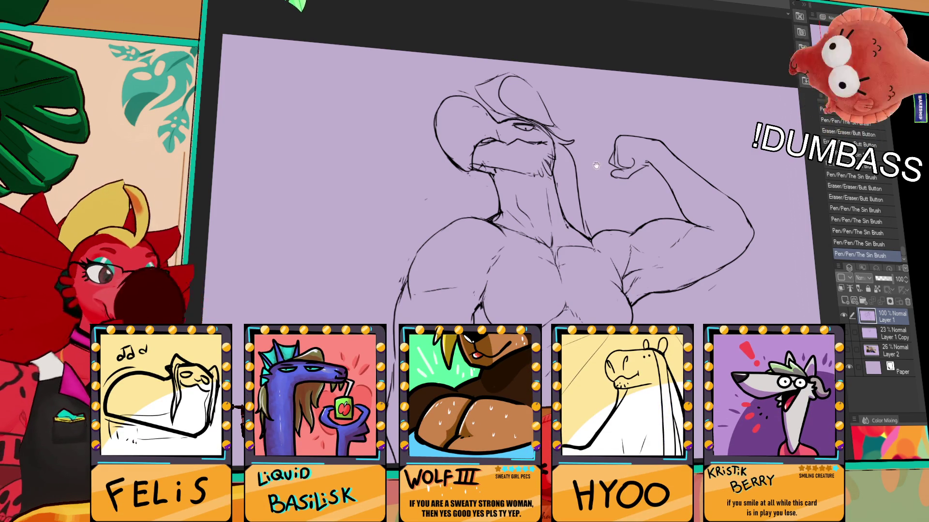
pyautogui.moveTo(596, 165); pyautogui.dragTo(610, 181)
pyautogui.moveTo(556, 155)
pyautogui.mouseDown()
pyautogui.moveTo(549, 159)
pyautogui.moveTo(556, 154)
pyautogui.moveTo(576, 210)
pyautogui.mouseUp()
pyautogui.press('e')
# Draw lines along the left side of the neck, undoing a misplaced stroke
pyautogui.moveTo(498, 186)
pyautogui.mouseDown()
pyautogui.moveTo(489, 238)
pyautogui.moveTo(473, 237)
pyautogui.mouseUp()
pyautogui.hotkey('ctrl', 'z')
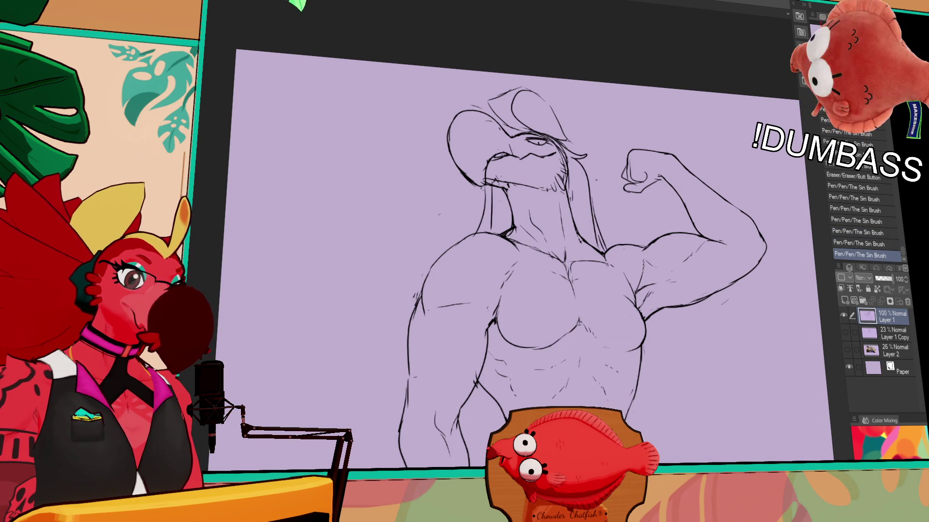
pyautogui.moveTo(586, 164); pyautogui.dragTo(580, 202)
pyautogui.hotkey('ctrl', 'z')
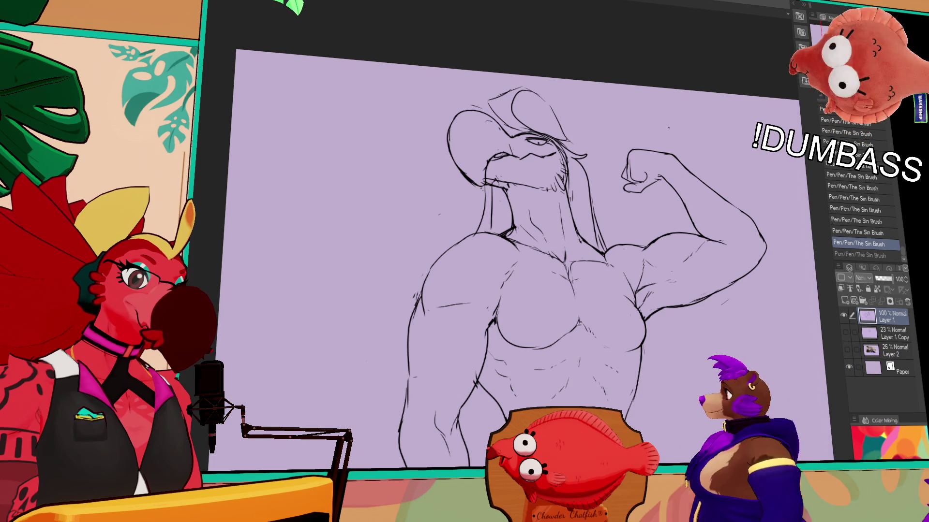
# Loosely lasso the flexed fist to select it
pyautogui.moveTo(532, 242)
pyautogui.mouseDown()
pyautogui.moveTo(498, 135)
pyautogui.moveTo(499, 149)
pyautogui.mouseUp()
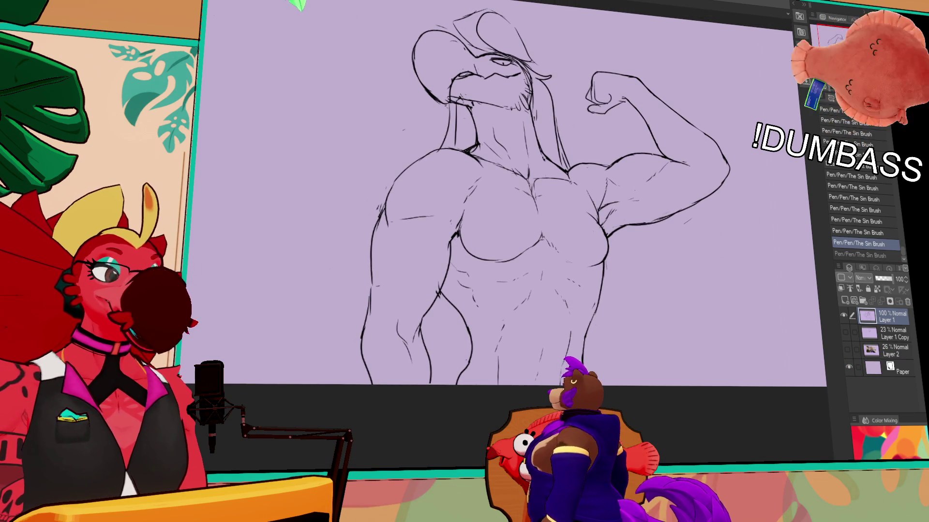
pyautogui.moveTo(717, 165); pyautogui.dragTo(719, 175)
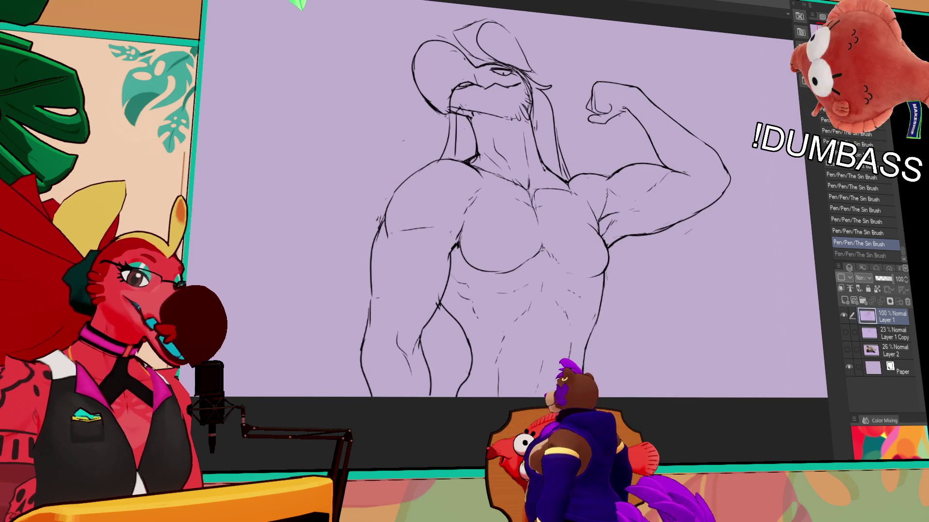
pyautogui.moveTo(626, 116); pyautogui.dragTo(651, 87)
# Enlarge and slightly rotate the selected fist with Ctrl+T, then deselect
pyautogui.hotkey('ctrl', 't')
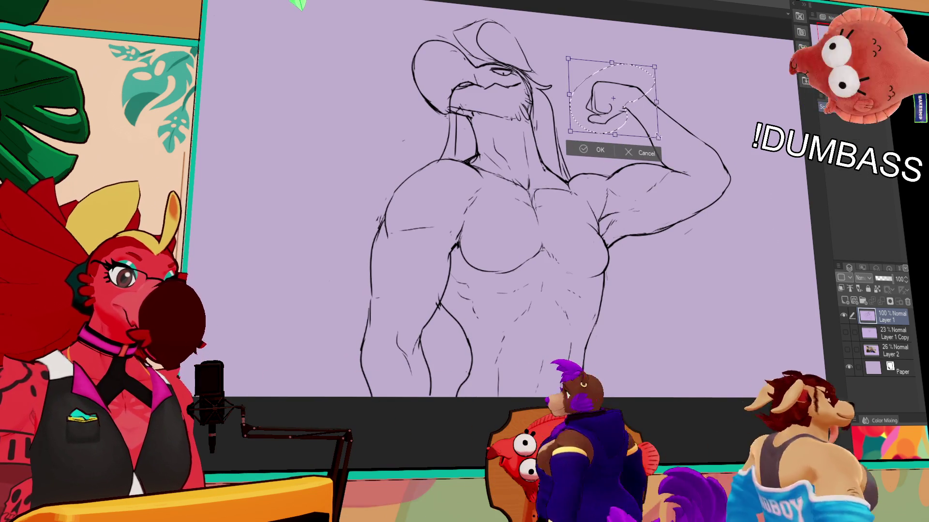
pyautogui.moveTo(662, 142); pyautogui.dragTo(661, 145)
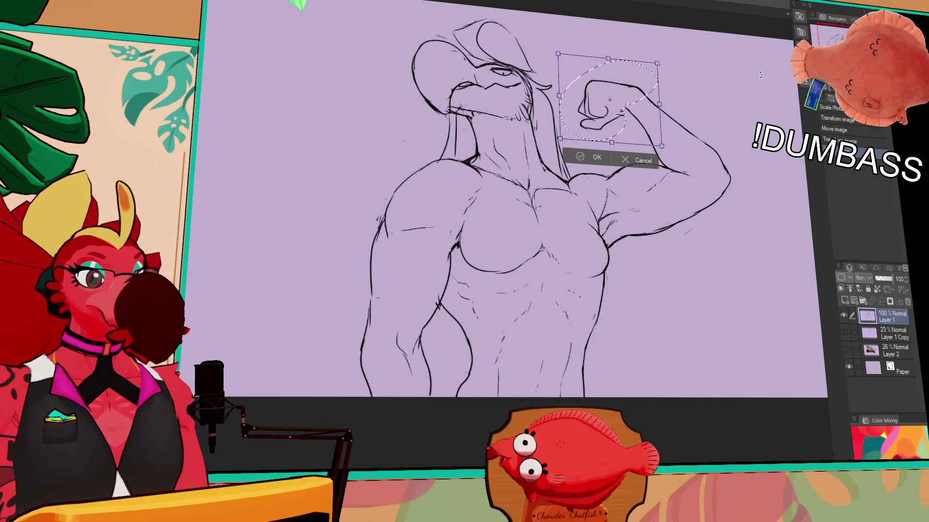
pyautogui.press('Return')
pyautogui.hotkey('ctrl', 'd')
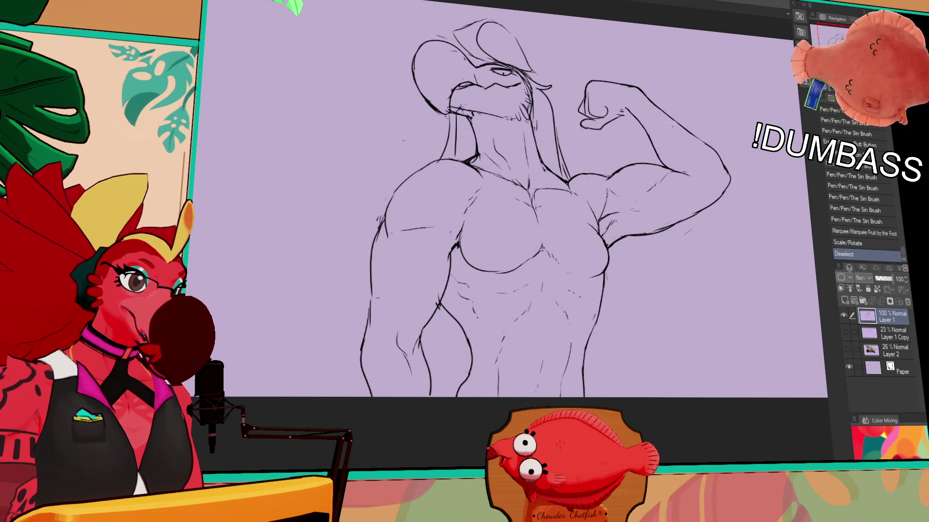
# Erase and redraw small strokes around the fist and the head's upper-left outline
pyautogui.moveTo(624, 113); pyautogui.dragTo(651, 139)
pyautogui.moveTo(651, 140)
pyautogui.mouseDown()
pyautogui.moveTo(663, 152)
pyautogui.moveTo(668, 115)
pyautogui.moveTo(699, 116)
pyautogui.mouseUp()
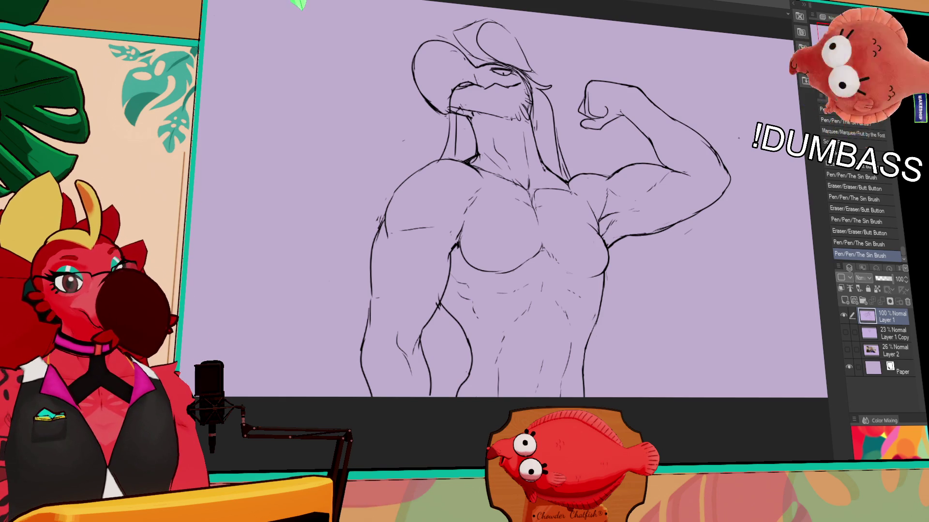
pyautogui.moveTo(687, 134); pyautogui.dragTo(680, 173)
pyautogui.moveTo(432, 136)
pyautogui.mouseDown()
pyautogui.moveTo(457, 101)
pyautogui.moveTo(488, 121)
pyautogui.mouseUp()
pyautogui.moveTo(726, 237); pyautogui.dragTo(727, 191)
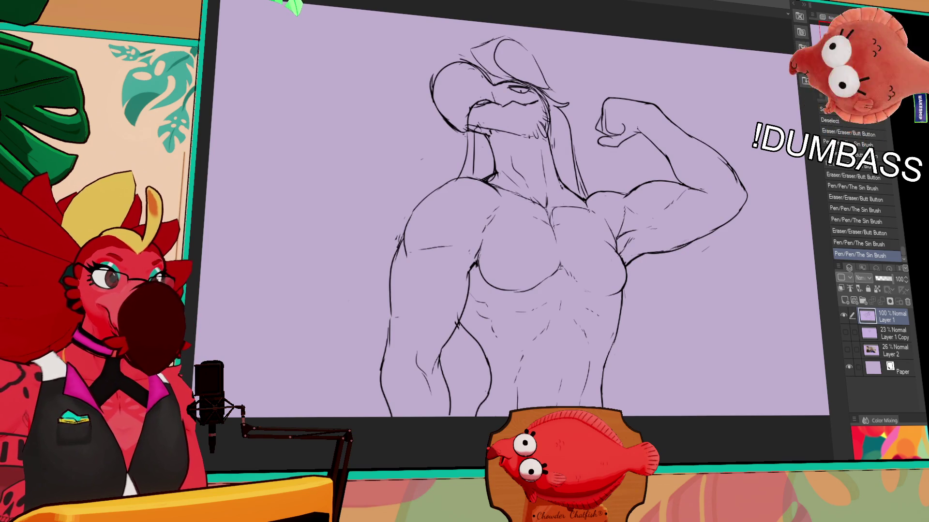
# Flip the view horizontally, refine the eye and brow lines, then select the whole canvas
pyautogui.press('h')
pyautogui.moveTo(639, 174)
pyautogui.mouseDown()
pyautogui.moveTo(727, 253)
pyautogui.moveTo(745, 297)
pyautogui.mouseUp()
pyautogui.moveTo(438, 227); pyautogui.dragTo(452, 225)
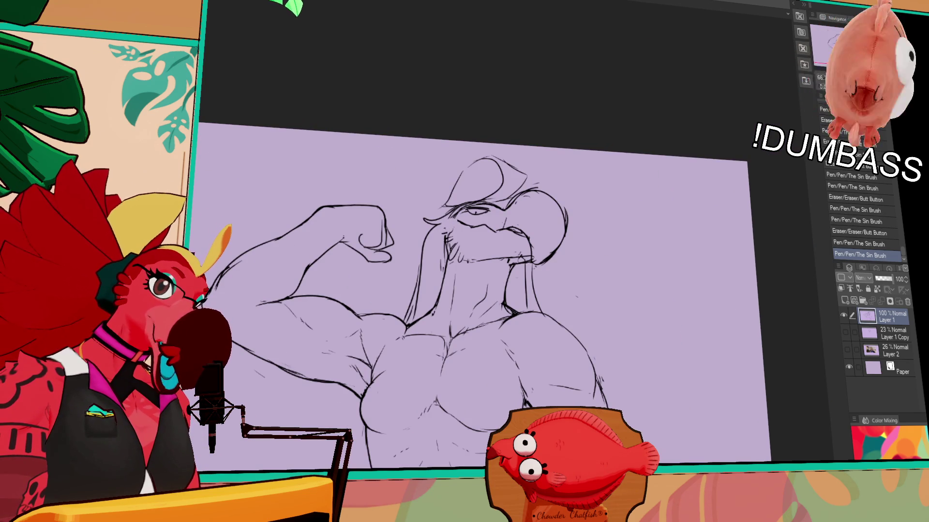
pyautogui.moveTo(451, 215)
pyautogui.mouseDown()
pyautogui.moveTo(470, 232)
pyautogui.moveTo(468, 202)
pyautogui.mouseUp()
pyautogui.moveTo(693, 263)
pyautogui.mouseDown()
pyautogui.moveTo(691, 220)
pyautogui.moveTo(700, 220)
pyautogui.mouseUp()
pyautogui.hotkey('ctrl', 'a')
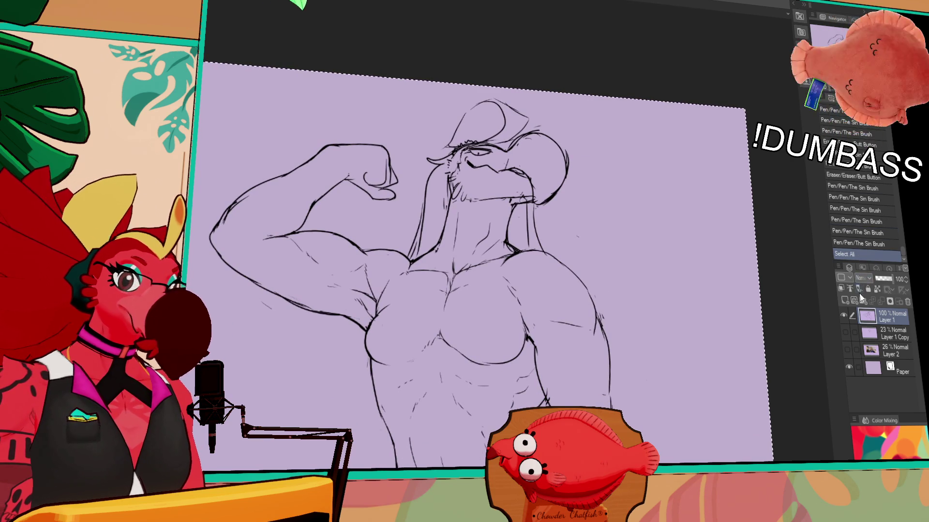
# Paste the line art onto a new layer and fade Layer 1 to 18% opacity
pyautogui.hotkey('ctrl', 'c')
pyautogui.hotkey('ctrl', 'v')
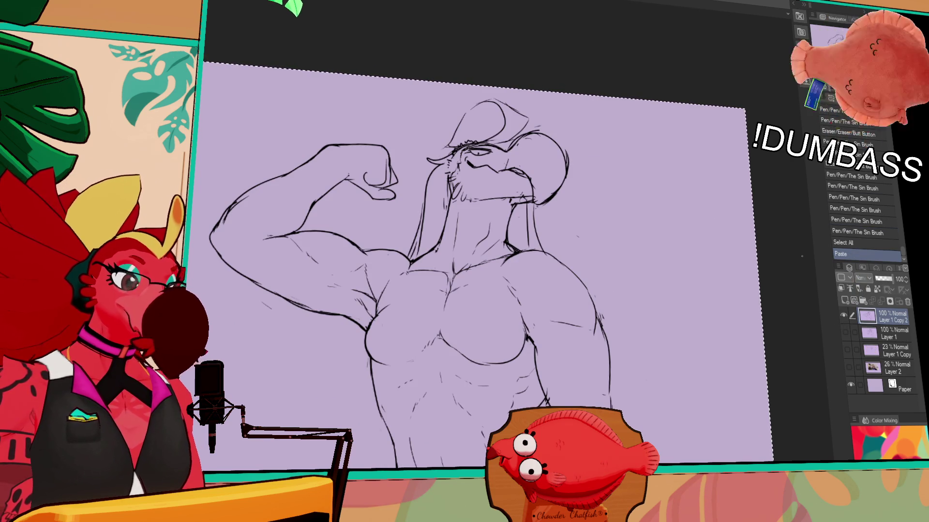
pyautogui.click(851, 333)
pyautogui.moveTo(890, 279); pyautogui.dragTo(878, 280)
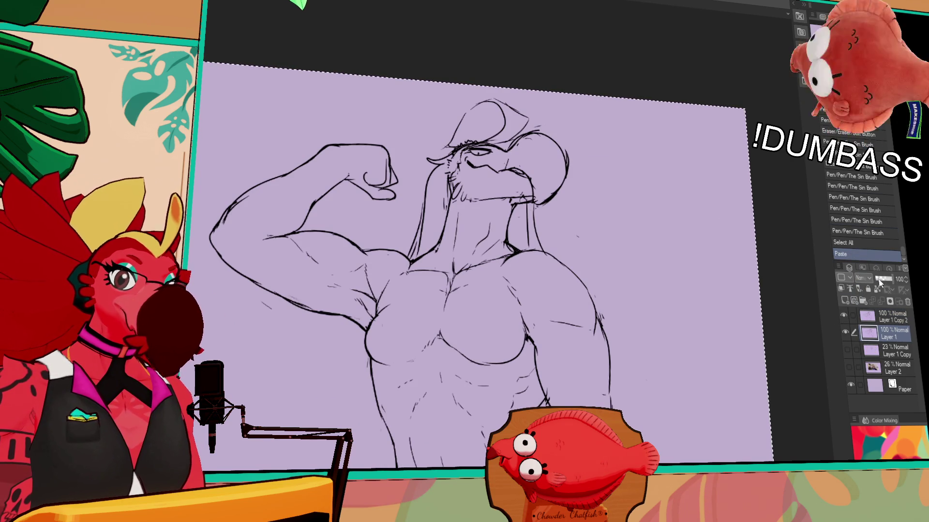
pyautogui.click(883, 320)
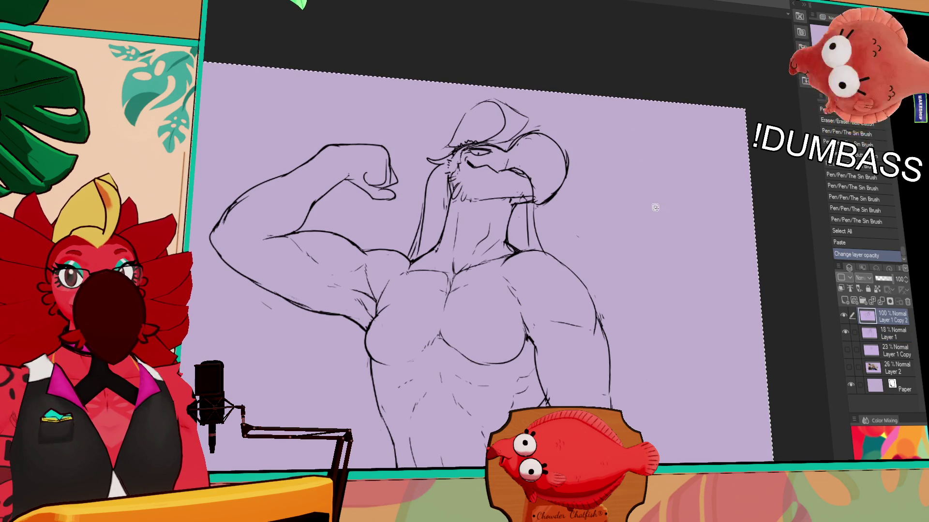
# Lasso the head on Layer 1 Copy 2 and delete it
pyautogui.moveTo(654, 209); pyautogui.dragTo(643, 213)
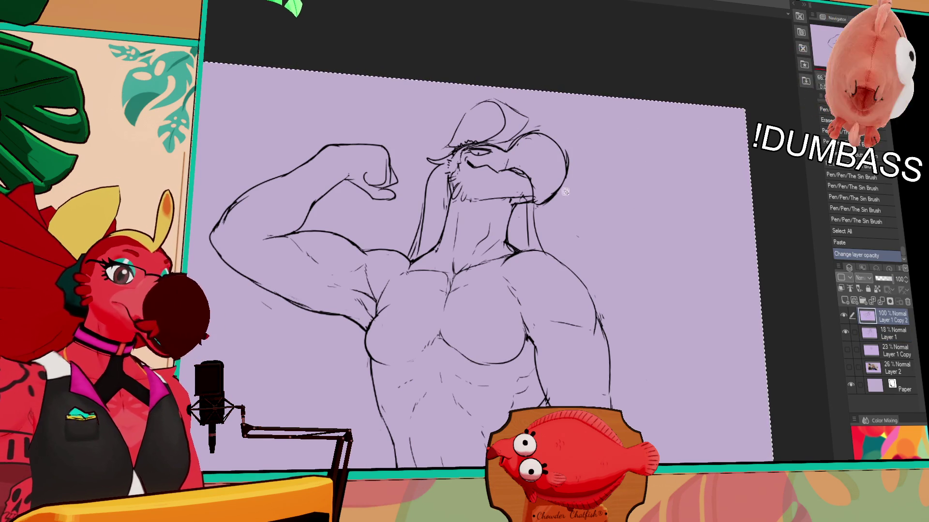
pyautogui.hotkey('ctrl', 'd')
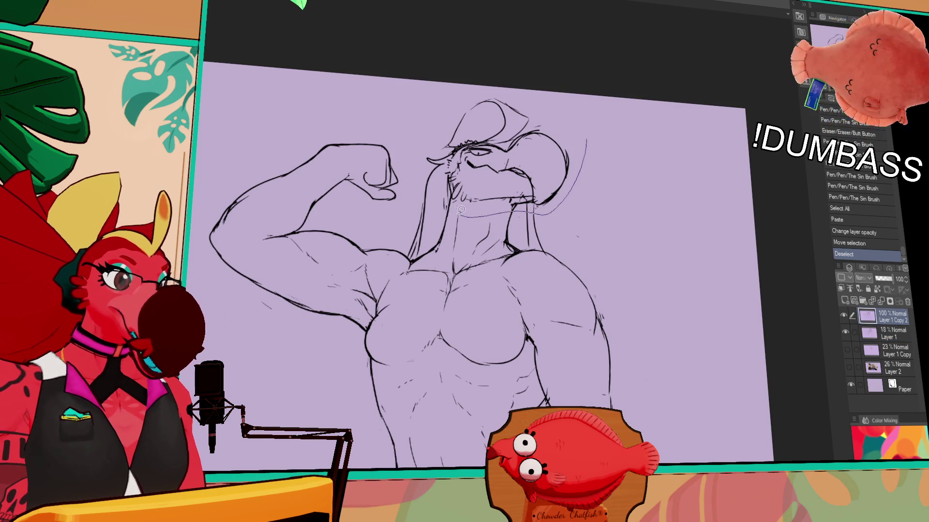
pyautogui.moveTo(584, 120); pyautogui.dragTo(586, 126)
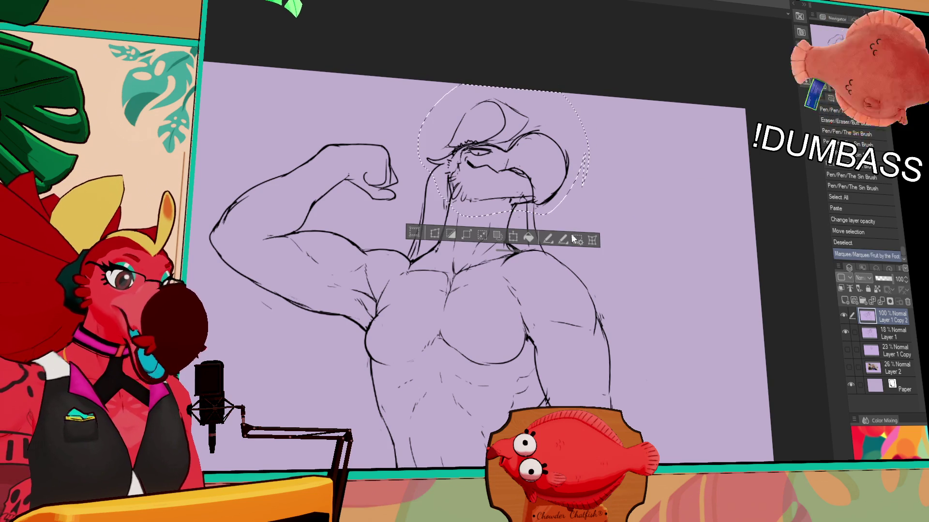
pyautogui.click(592, 241)
pyautogui.press('Return')
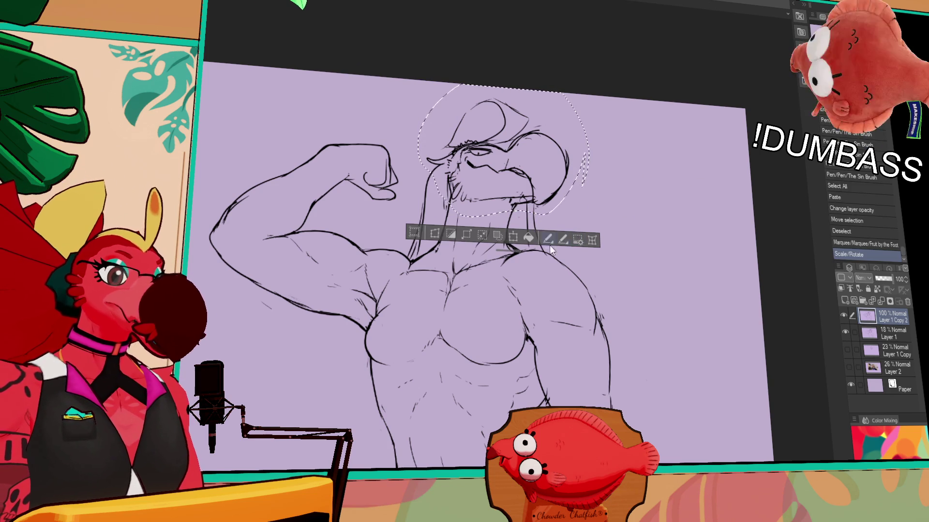
pyautogui.press('Delete')
pyautogui.press('Delete')
pyautogui.hotkey('ctrl', 'd')
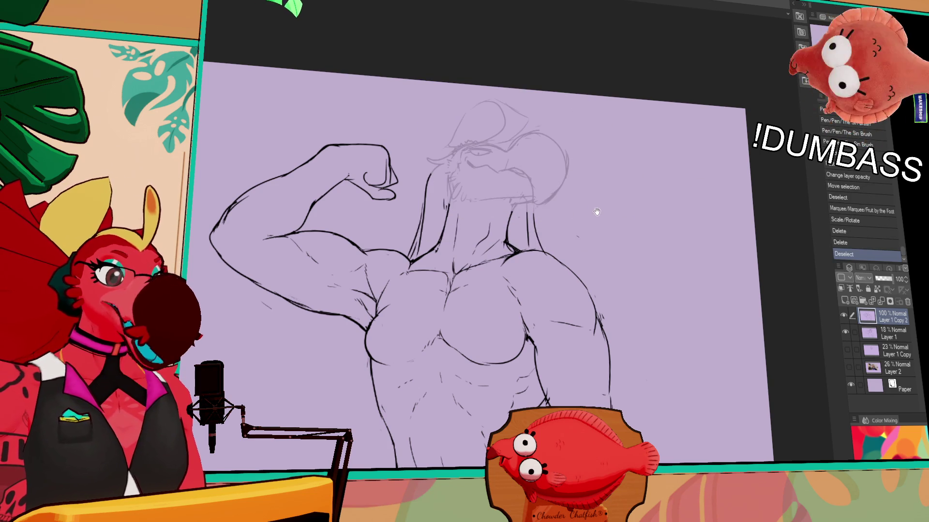
# Erase small bits along the neck line and try head strokes, undoing them
pyautogui.moveTo(580, 223)
pyautogui.mouseDown()
pyautogui.moveTo(578, 245)
pyautogui.moveTo(631, 249)
pyautogui.mouseUp()
pyautogui.moveTo(565, 240); pyautogui.dragTo(561, 246)
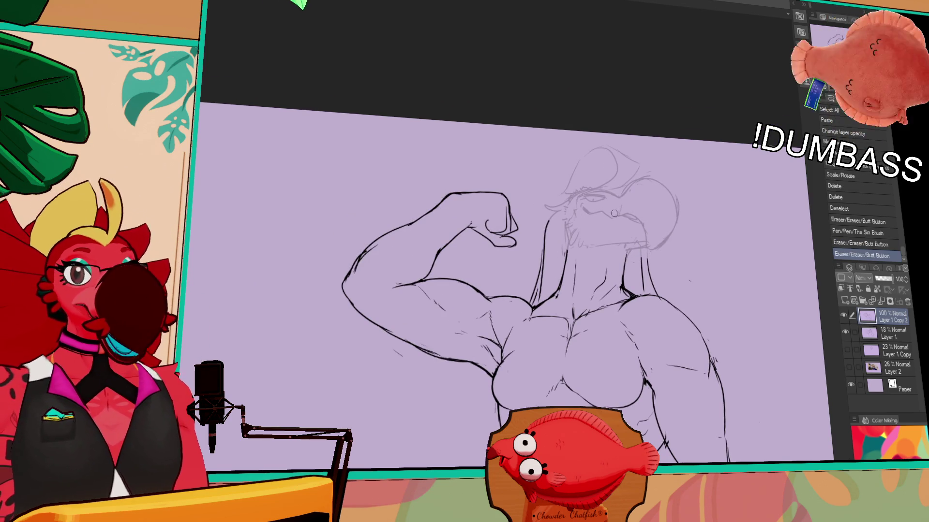
pyautogui.moveTo(568, 194)
pyautogui.mouseDown()
pyautogui.moveTo(581, 237)
pyautogui.moveTo(629, 232)
pyautogui.mouseUp()
pyautogui.hotkey('ctrl', 'z')
pyautogui.moveTo(585, 188); pyautogui.dragTo(627, 227)
pyautogui.hotkey('ctrl', 'z')
# Sketch oval outlines over the head, then undo the goggle-like ovals
pyautogui.moveTo(571, 208)
pyautogui.mouseDown()
pyautogui.moveTo(618, 183)
pyautogui.moveTo(633, 254)
pyautogui.mouseUp()
pyautogui.moveTo(624, 192)
pyautogui.mouseDown()
pyautogui.moveTo(631, 254)
pyautogui.moveTo(585, 261)
pyautogui.mouseUp()
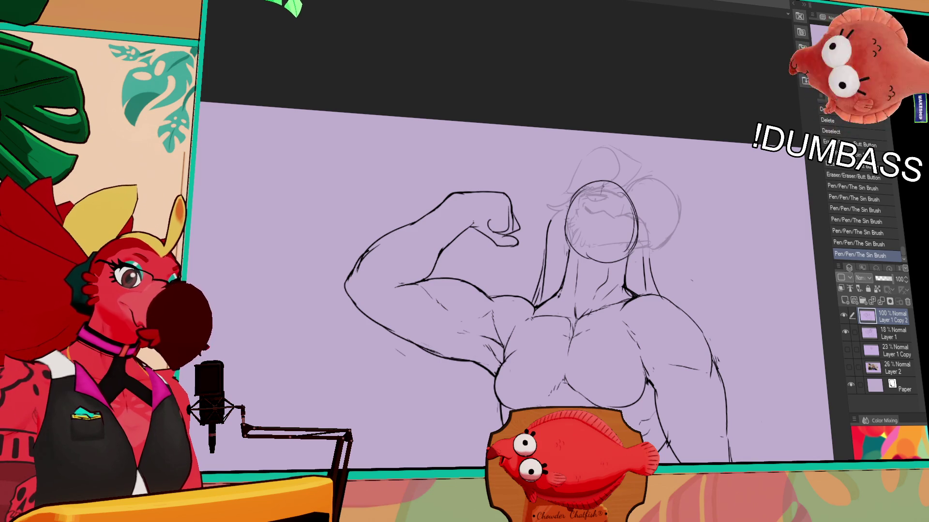
pyautogui.moveTo(603, 169)
pyautogui.mouseDown()
pyautogui.moveTo(622, 224)
pyautogui.moveTo(590, 271)
pyautogui.mouseUp()
pyautogui.hotkey('ctrl', 'z')
pyautogui.hotkey('ctrl', 'z')
pyautogui.moveTo(611, 213)
pyautogui.mouseDown()
pyautogui.moveTo(586, 261)
pyautogui.moveTo(622, 266)
pyautogui.moveTo(612, 245)
pyautogui.moveTo(624, 251)
pyautogui.mouseUp()
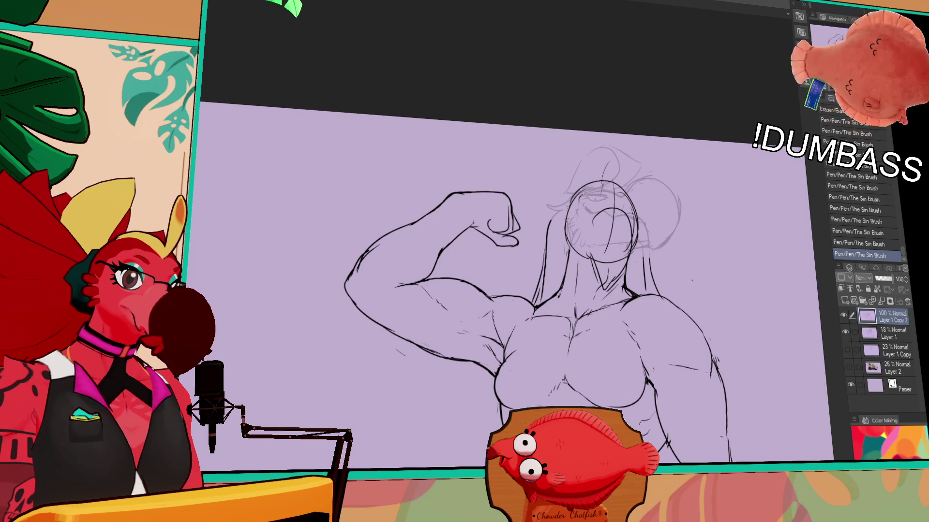
pyautogui.hotkey('ctrl', 'z')
pyautogui.hotkey('ctrl', 'z')
pyautogui.moveTo(600, 193)
pyautogui.mouseDown()
pyautogui.moveTo(586, 212)
pyautogui.moveTo(631, 221)
pyautogui.moveTo(650, 272)
pyautogui.mouseUp()
pyautogui.hotkey('ctrl', 'z')
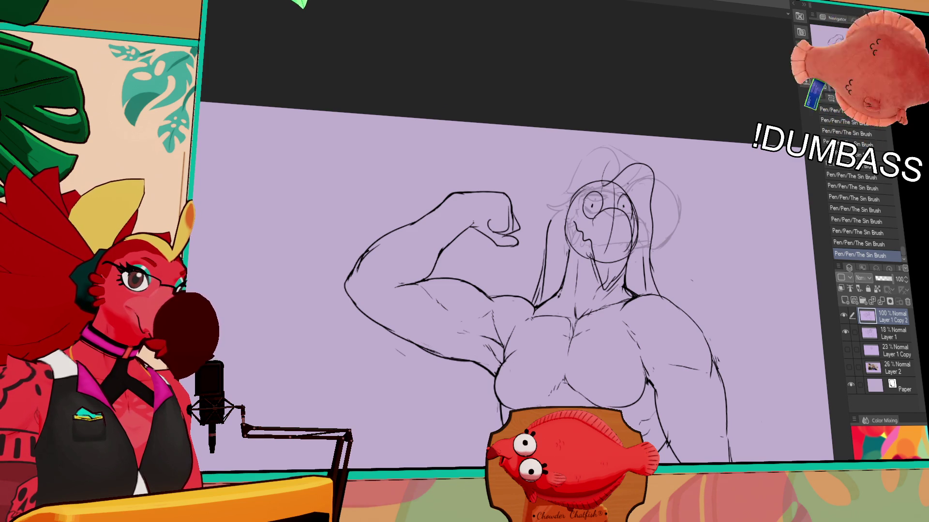
# Draw the half-closed eye with its pupil and add a mark below the beak
pyautogui.moveTo(589, 201); pyautogui.dragTo(594, 206)
pyautogui.moveTo(589, 203); pyautogui.dragTo(594, 206)
pyautogui.moveTo(589, 203); pyautogui.dragTo(629, 206)
pyautogui.moveTo(595, 250); pyautogui.dragTo(598, 252)
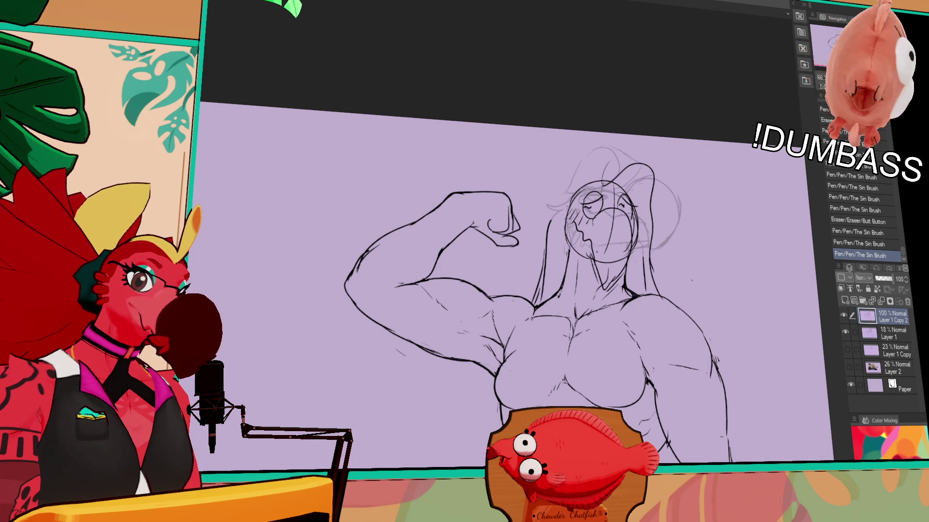
# Erase and redraw the mouth and beak lines
pyautogui.moveTo(573, 223); pyautogui.dragTo(581, 233)
pyautogui.moveTo(575, 223); pyautogui.dragTo(588, 244)
pyautogui.moveTo(584, 238); pyautogui.dragTo(601, 281)
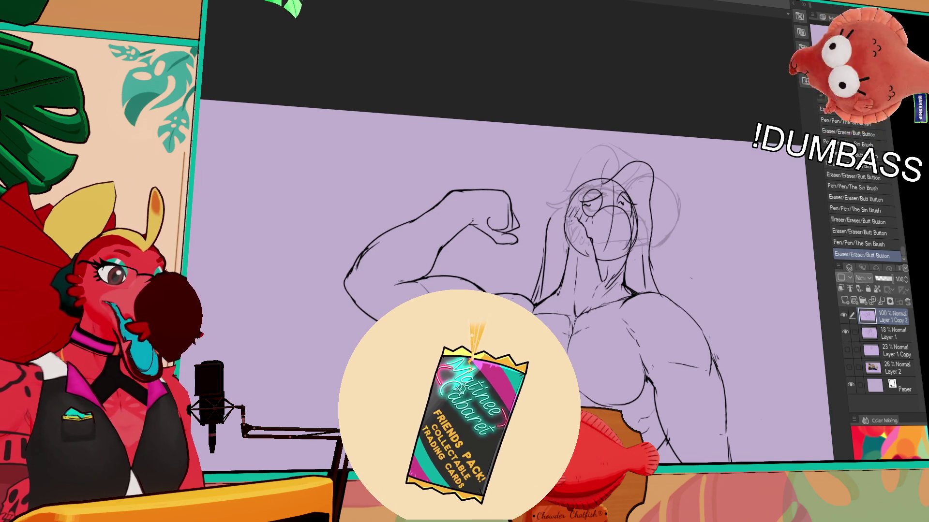
pyautogui.moveTo(599, 225); pyautogui.dragTo(605, 231)
pyautogui.moveTo(599, 225); pyautogui.dragTo(605, 231)
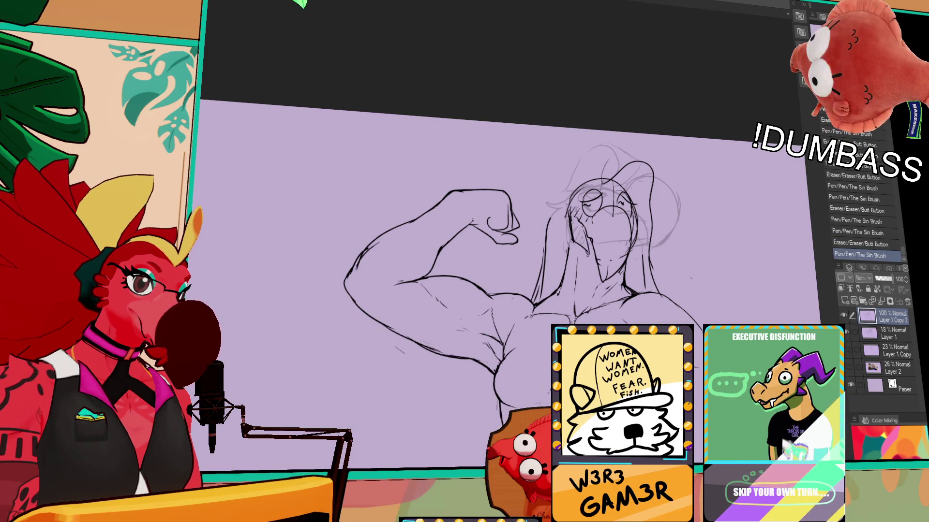
pyautogui.moveTo(586, 244)
pyautogui.mouseDown()
pyautogui.moveTo(600, 289)
pyautogui.moveTo(600, 281)
pyautogui.mouseUp()
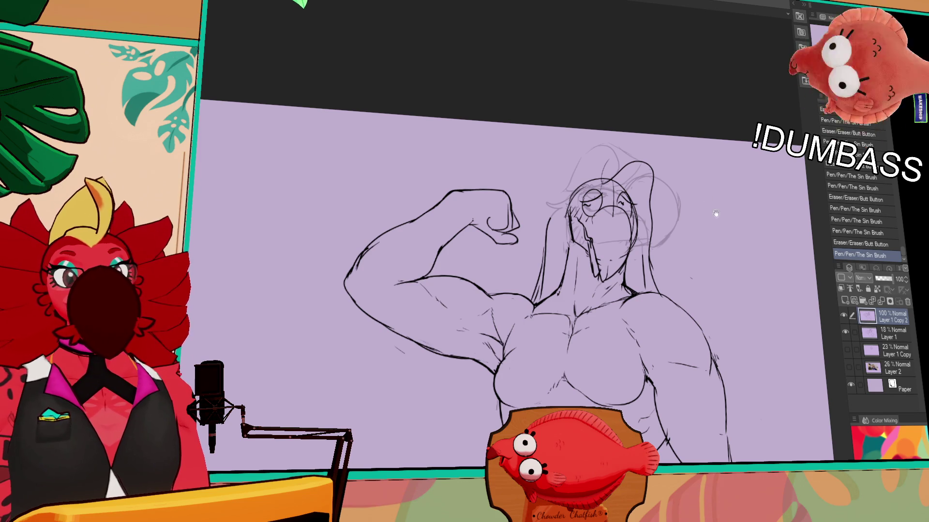
# Erase lines at the neck and restore undone face strokes via History
pyautogui.moveTo(710, 232); pyautogui.dragTo(711, 177)
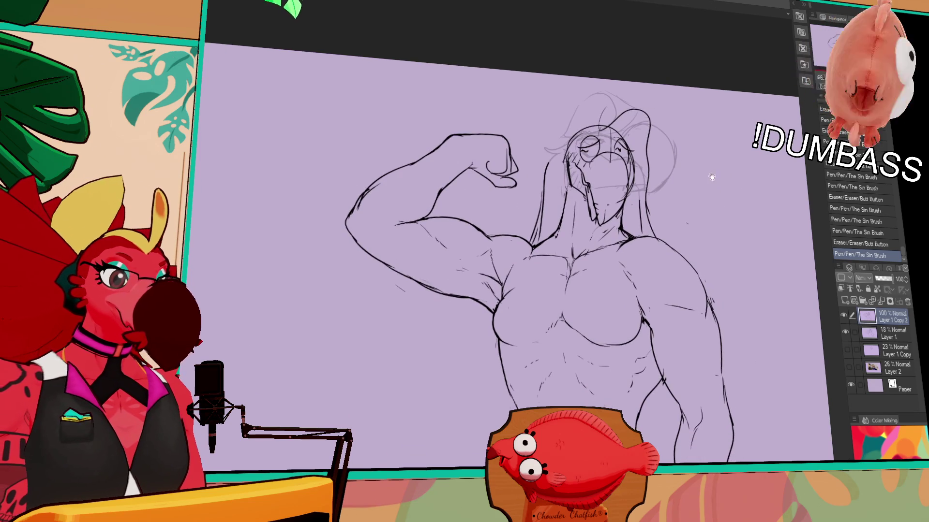
pyautogui.moveTo(574, 196); pyautogui.dragTo(578, 202)
pyautogui.moveTo(575, 198); pyautogui.dragTo(578, 207)
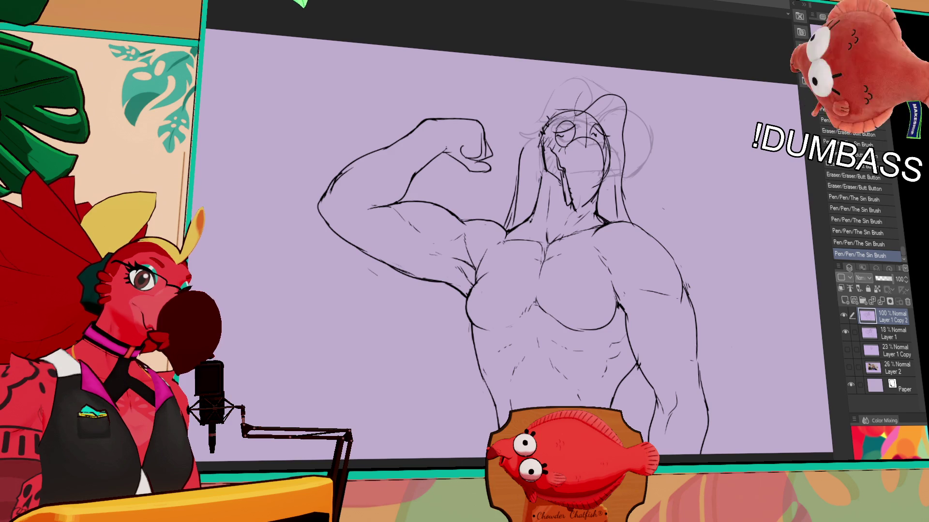
pyautogui.moveTo(694, 197); pyautogui.dragTo(718, 184)
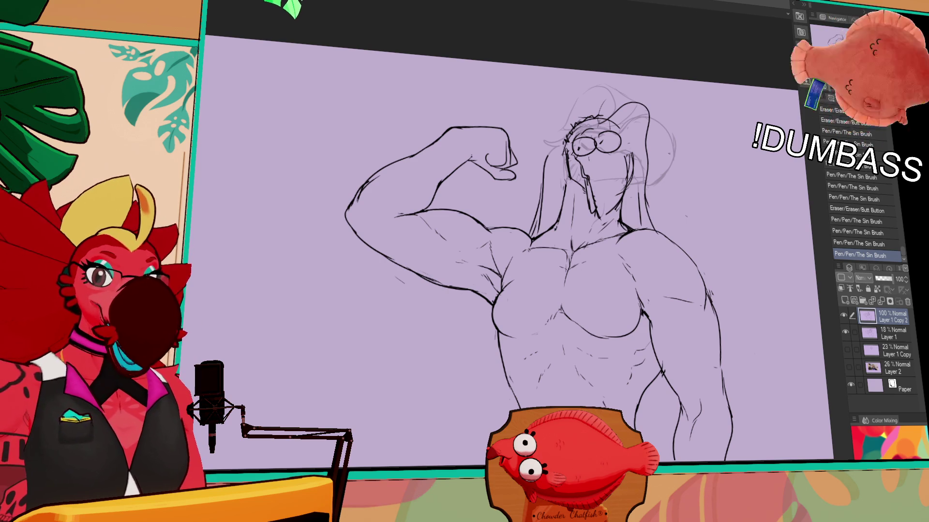
pyautogui.hotkey('ctrl', 'z')
pyautogui.hotkey('ctrl', 'z')
pyautogui.hotkey('ctrl', 'z')
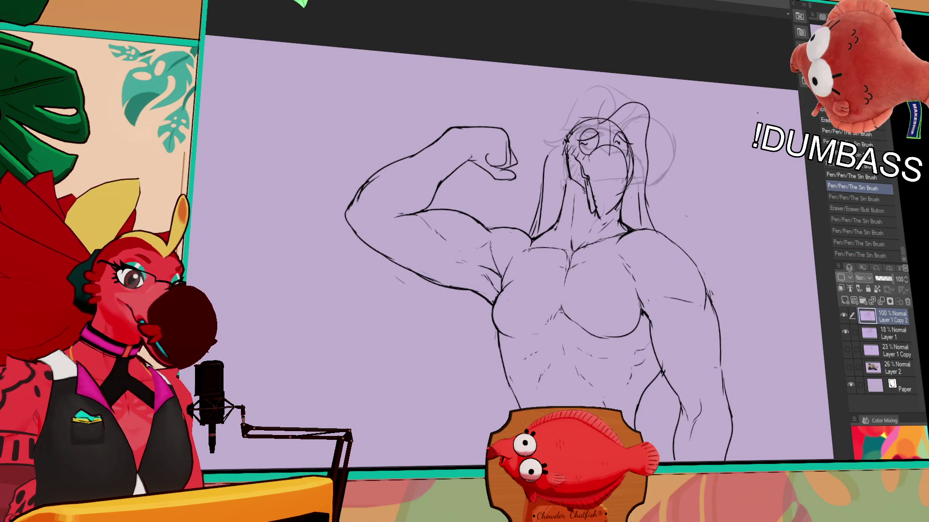
pyautogui.hotkey('ctrl', 'y')
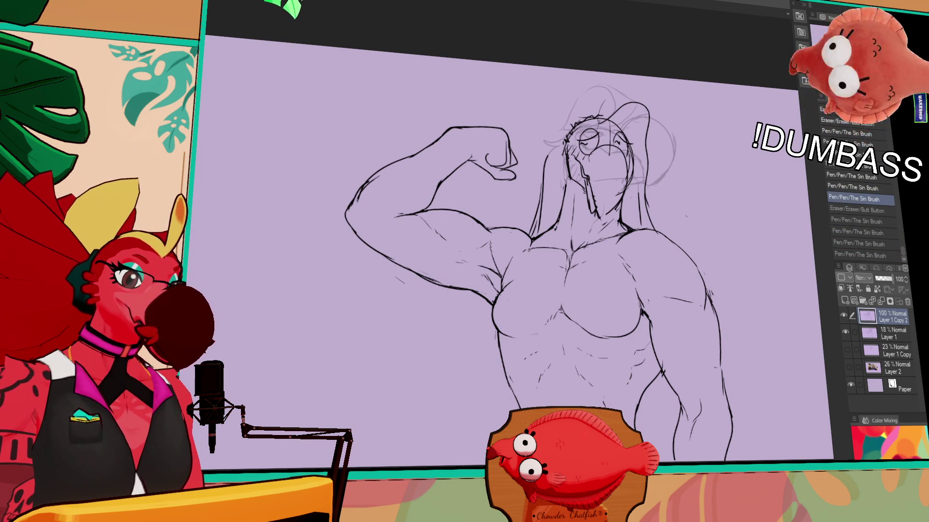
pyautogui.click(860, 255)
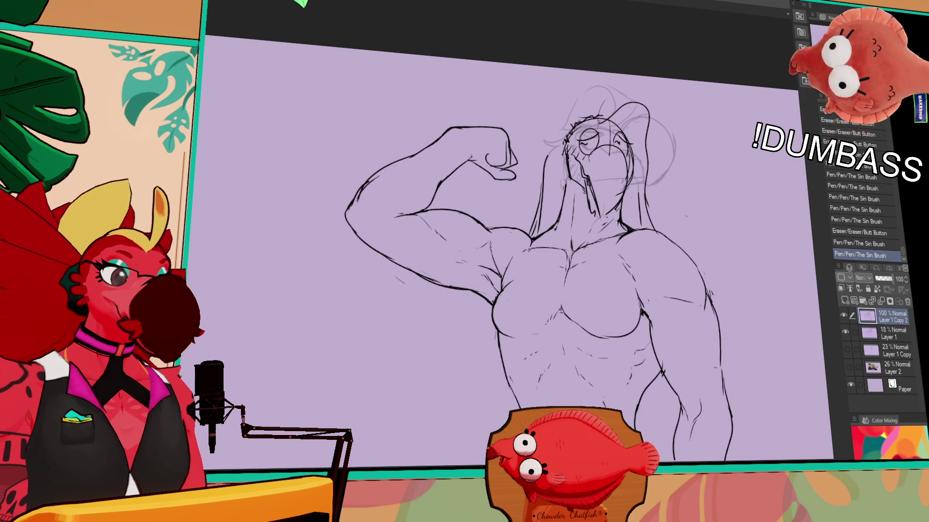
# Toggle the ink layer's visibility to check, then add final small inked strokes
pyautogui.moveTo(607, 198); pyautogui.dragTo(612, 202)
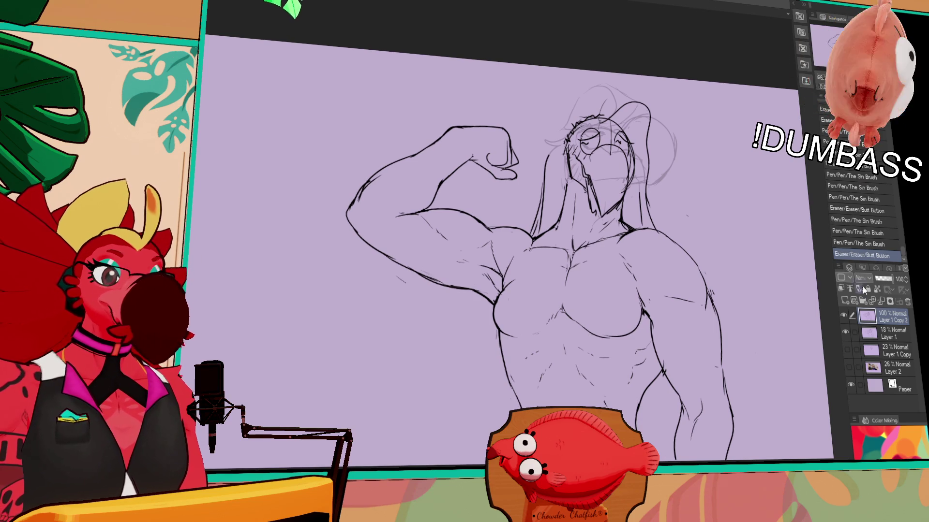
pyautogui.click(844, 317)
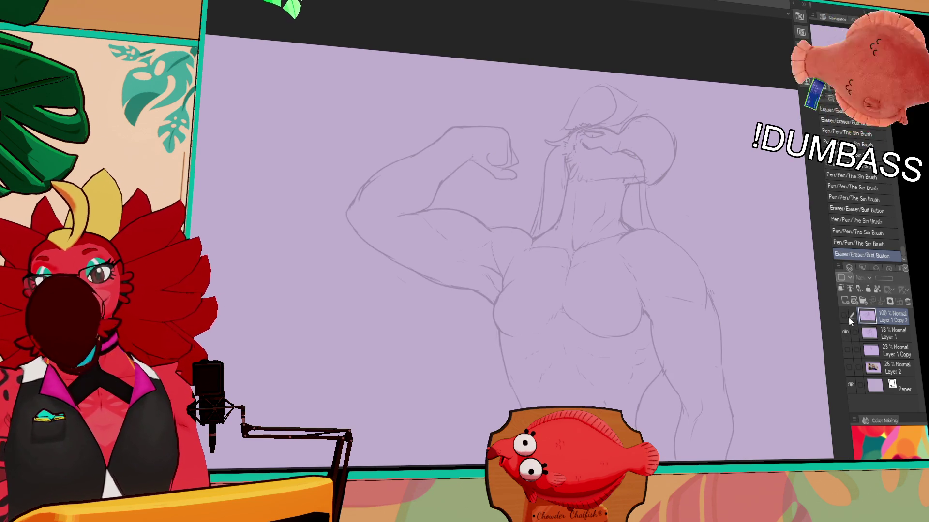
pyautogui.click(844, 316)
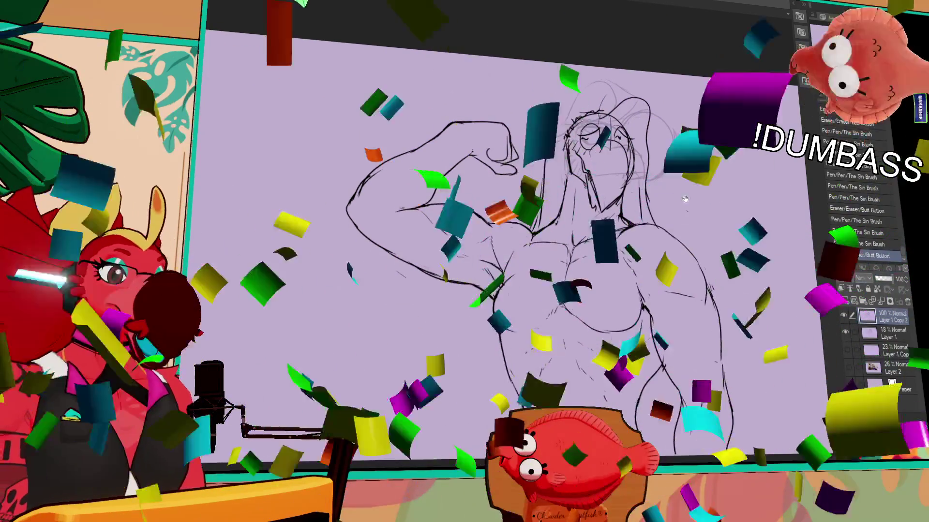
pyautogui.moveTo(484, 141); pyautogui.dragTo(513, 169)
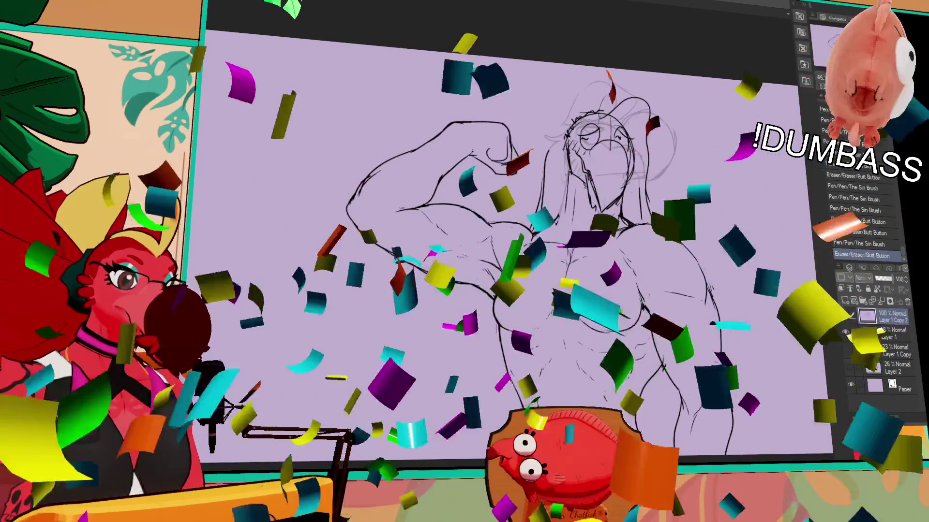
pyautogui.moveTo(619, 196)
pyautogui.mouseDown()
pyautogui.moveTo(610, 212)
pyautogui.moveTo(617, 194)
pyautogui.mouseUp()
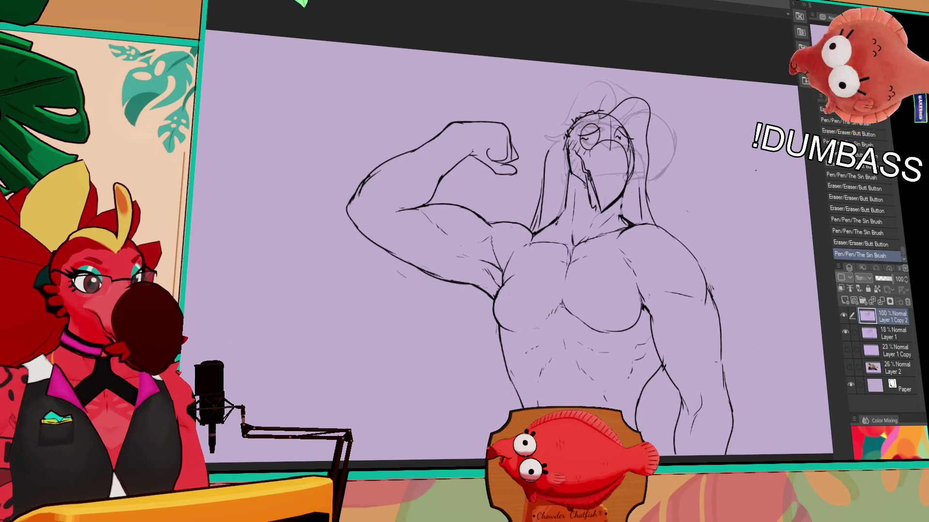
pyautogui.moveTo(624, 194); pyautogui.dragTo(619, 203)
pyautogui.moveTo(535, 254)
pyautogui.mouseDown()
pyautogui.moveTo(544, 249)
pyautogui.moveTo(529, 280)
pyautogui.mouseUp()
# Try a bra band stroke across the torso, undoing and redoing chest strokes
pyautogui.hotkey('ctrl', 'z')
pyautogui.hotkey('ctrl', 'z')
pyautogui.hotkey('ctrl', 'z')
pyautogui.moveTo(533, 240); pyautogui.dragTo(555, 300)
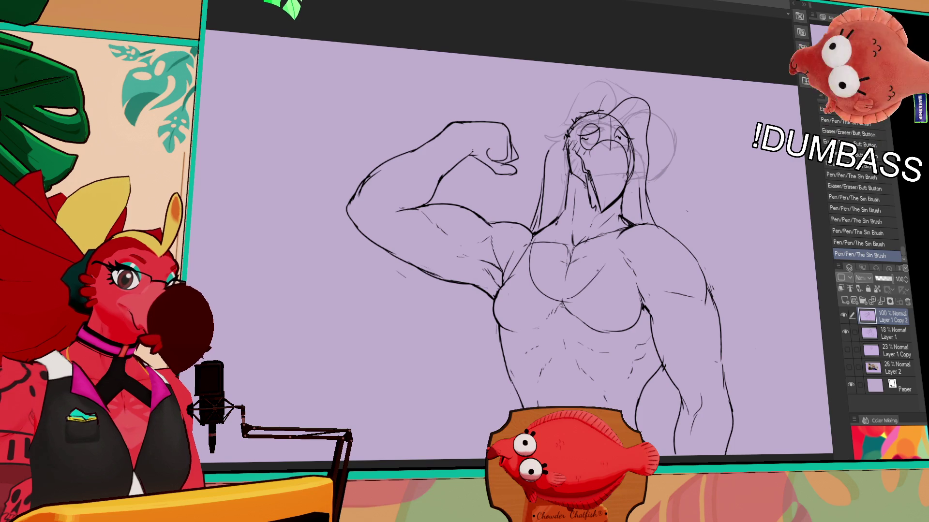
pyautogui.moveTo(500, 344)
pyautogui.mouseDown()
pyautogui.moveTo(535, 341)
pyautogui.moveTo(552, 357)
pyautogui.moveTo(583, 343)
pyautogui.mouseUp()
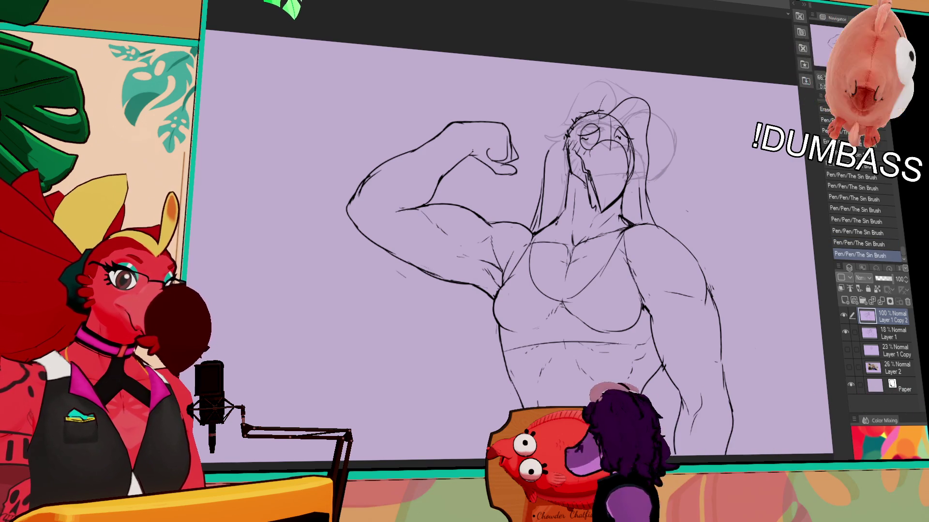
pyautogui.hotkey('ctrl', 'z')
pyautogui.hotkey('ctrl', 'z')
pyautogui.hotkey('ctrl', 'z')
pyautogui.hotkey('ctrl', 'z')
pyautogui.hotkey('ctrl', 'z')
pyautogui.hotkey('ctrl', 'z')
pyautogui.hotkey('ctrl', 'y')
pyautogui.hotkey('ctrl', 'y')
pyautogui.hotkey('ctrl', 'y')
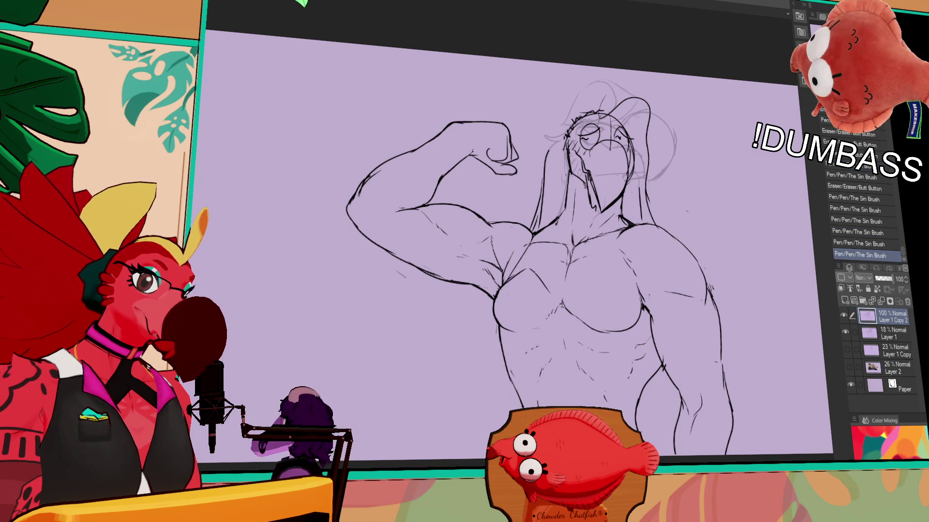
pyautogui.moveTo(518, 256)
pyautogui.mouseDown()
pyautogui.moveTo(515, 286)
pyautogui.moveTo(537, 278)
pyautogui.moveTo(561, 290)
pyautogui.mouseUp()
pyautogui.hotkey('ctrl', 'z')
pyautogui.hotkey('ctrl', 'z')
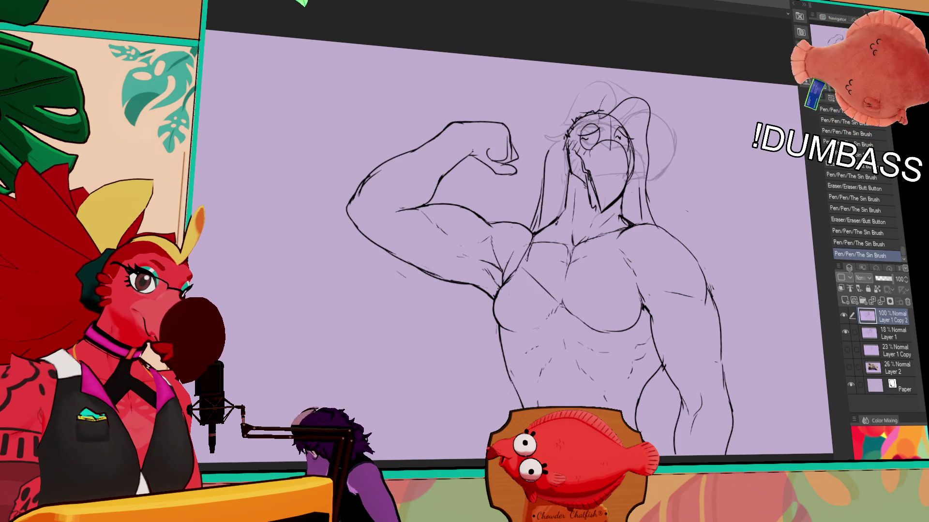
# Add short strokes and redraw lines at the chest centre
pyautogui.moveTo(615, 244)
pyautogui.mouseDown()
pyautogui.moveTo(610, 278)
pyautogui.moveTo(597, 280)
pyautogui.mouseUp()
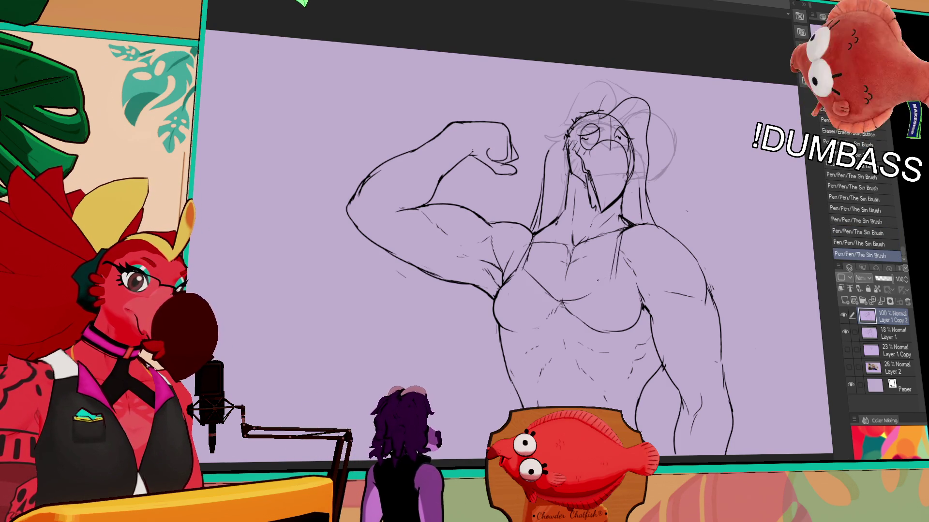
pyautogui.moveTo(556, 315); pyautogui.dragTo(573, 322)
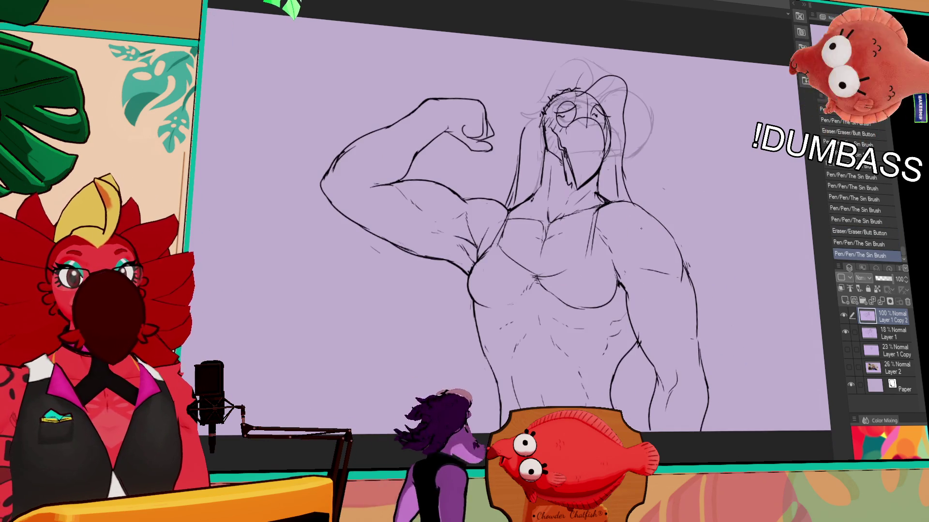
pyautogui.moveTo(613, 270); pyautogui.dragTo(609, 272)
pyautogui.moveTo(544, 278)
pyautogui.mouseDown()
pyautogui.moveTo(534, 275)
pyautogui.moveTo(592, 260)
pyautogui.moveTo(610, 243)
pyautogui.mouseUp()
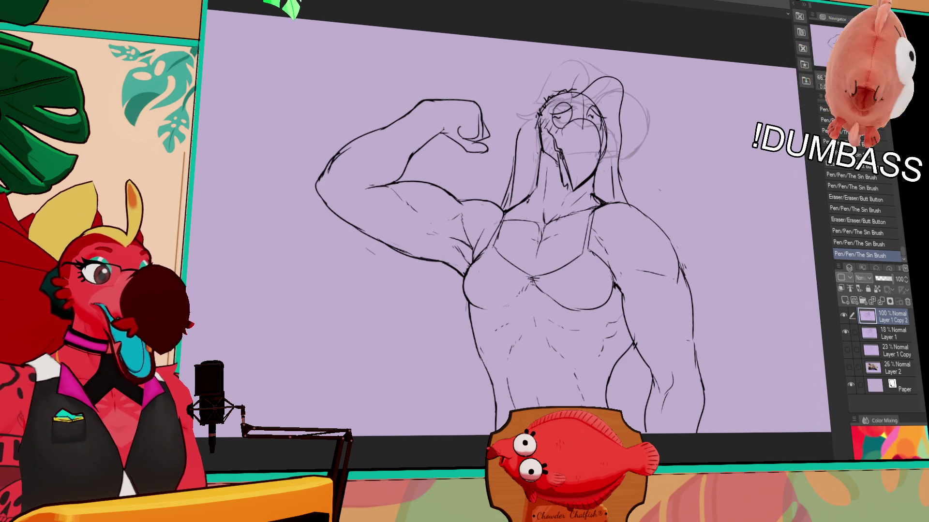
# Erase a stray line near the face and redraw a face line
pyautogui.moveTo(503, 179); pyautogui.dragTo(512, 196)
pyautogui.moveTo(537, 119); pyautogui.dragTo(544, 126)
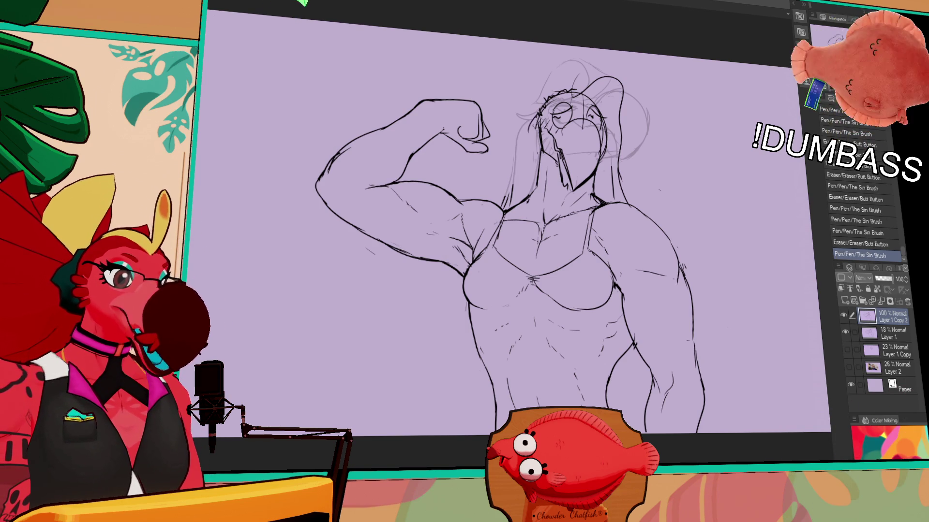
pyautogui.hotkey('ctrl', 'z')
pyautogui.hotkey('ctrl', 'y')
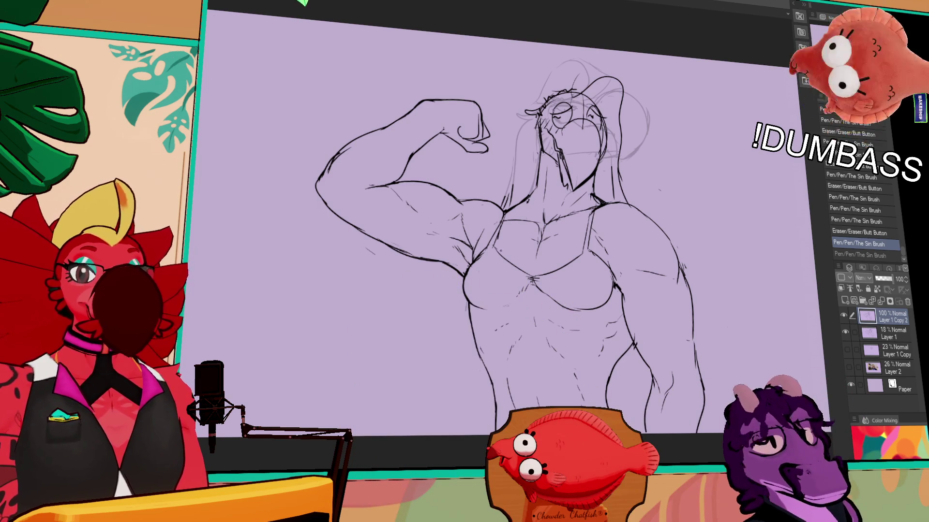
# Erase near the neck and redraw the face's left-edge line
pyautogui.moveTo(509, 195)
pyautogui.mouseDown()
pyautogui.moveTo(529, 259)
pyautogui.moveTo(534, 247)
pyautogui.mouseUp()
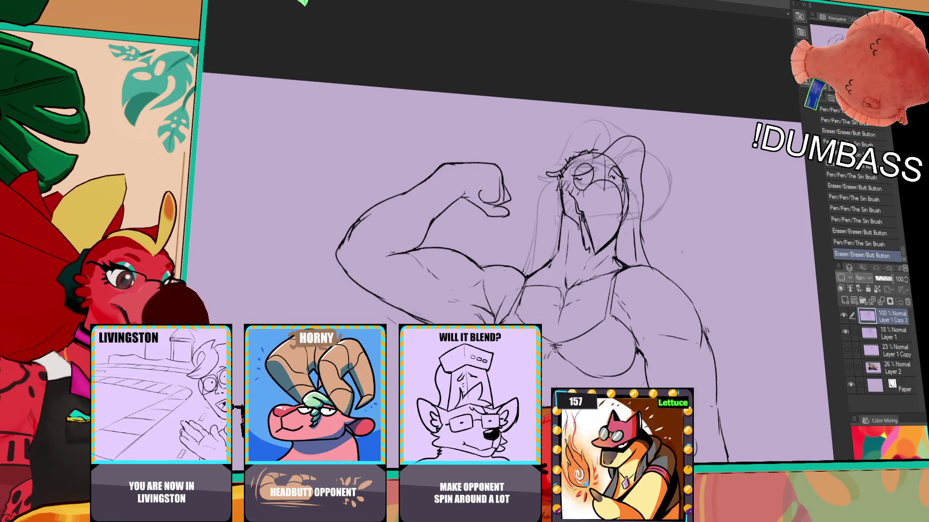
pyautogui.moveTo(551, 180); pyautogui.dragTo(549, 196)
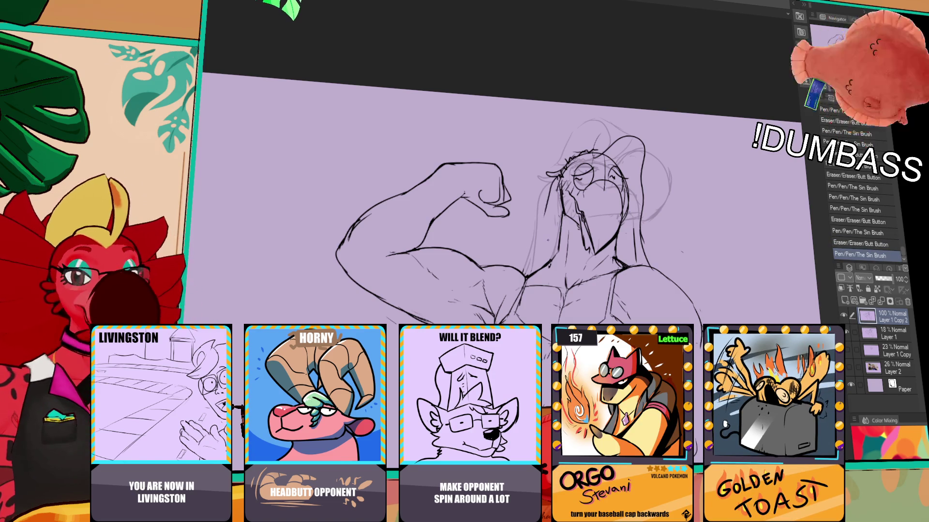
pyautogui.moveTo(544, 191); pyautogui.dragTo(546, 255)
pyautogui.hotkey('ctrl', 'z')
pyautogui.moveTo(540, 189); pyautogui.dragTo(541, 266)
pyautogui.hotkey('ctrl', 'z')
pyautogui.moveTo(540, 190); pyautogui.dragTo(548, 272)
# Add lines along the face's right side and a small mark near the head
pyautogui.moveTo(633, 217); pyautogui.dragTo(629, 232)
pyautogui.moveTo(635, 212); pyautogui.dragTo(627, 232)
pyautogui.moveTo(624, 172); pyautogui.dragTo(627, 212)
pyautogui.moveTo(613, 151); pyautogui.dragTo(614, 153)
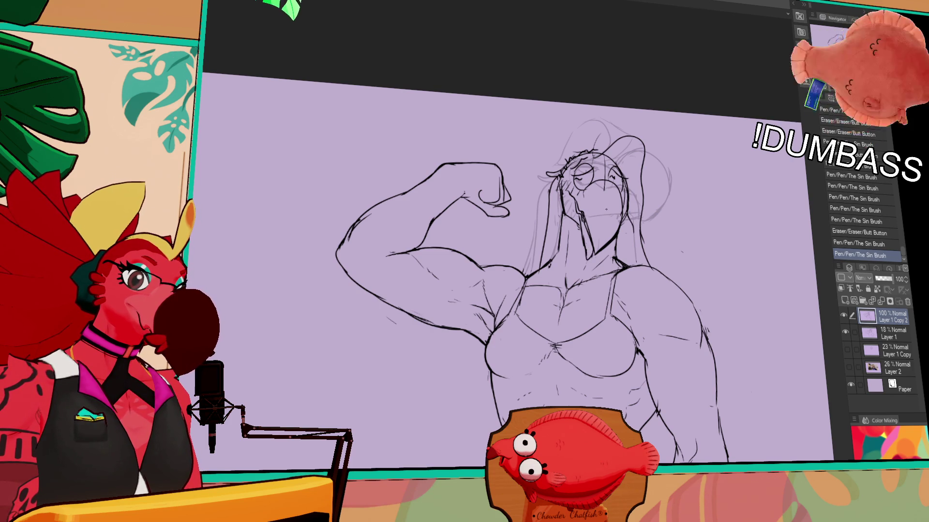
# Redraw the line near the upper arm, retrying it a couple of times
pyautogui.moveTo(557, 320)
pyautogui.mouseDown()
pyautogui.moveTo(556, 287)
pyautogui.moveTo(554, 308)
pyautogui.mouseUp()
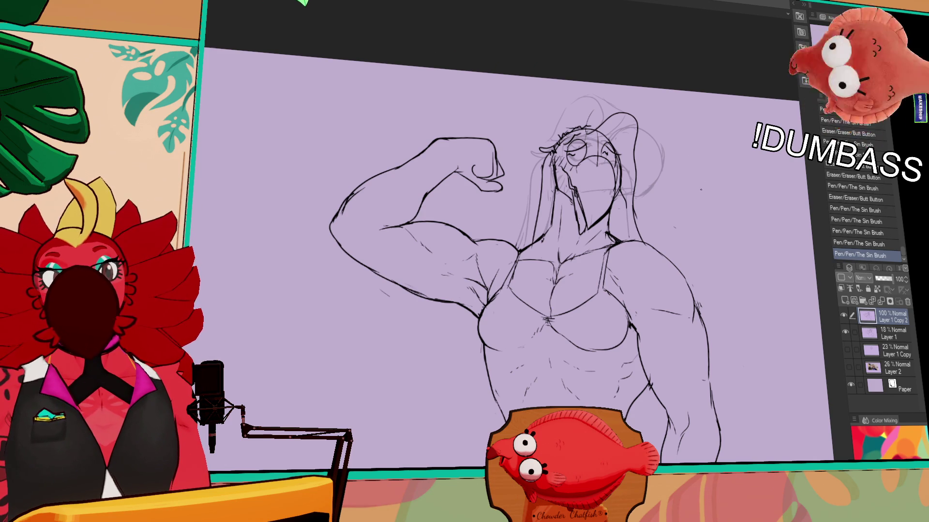
pyautogui.moveTo(701, 225); pyautogui.dragTo(701, 207)
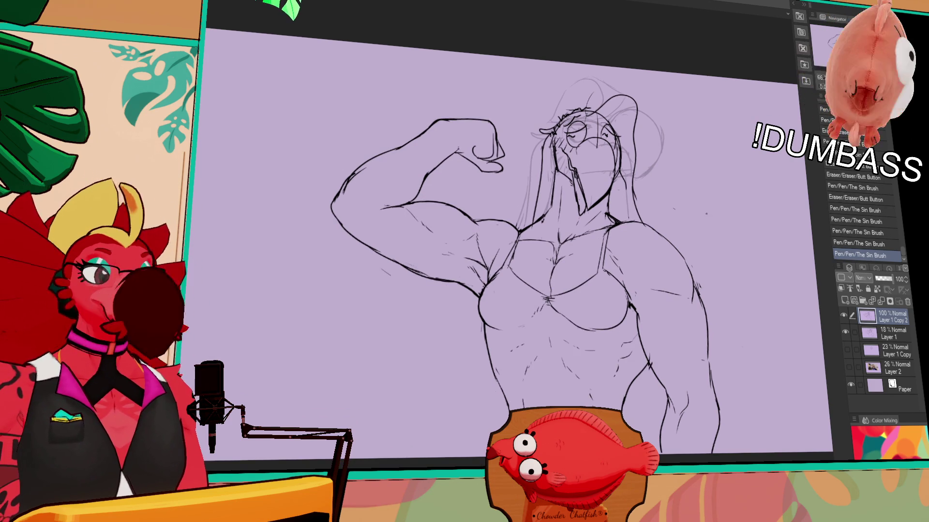
pyautogui.moveTo(419, 207)
pyautogui.mouseDown()
pyautogui.moveTo(573, 206)
pyautogui.moveTo(618, 212)
pyautogui.moveTo(617, 220)
pyautogui.moveTo(596, 208)
pyautogui.mouseUp()
pyautogui.hotkey('ctrl', 'z')
pyautogui.moveTo(586, 200); pyautogui.dragTo(621, 227)
pyautogui.hotkey('ctrl', 'z')
pyautogui.moveTo(615, 217); pyautogui.dragTo(620, 227)
pyautogui.moveTo(821, 150); pyautogui.dragTo(748, 140)
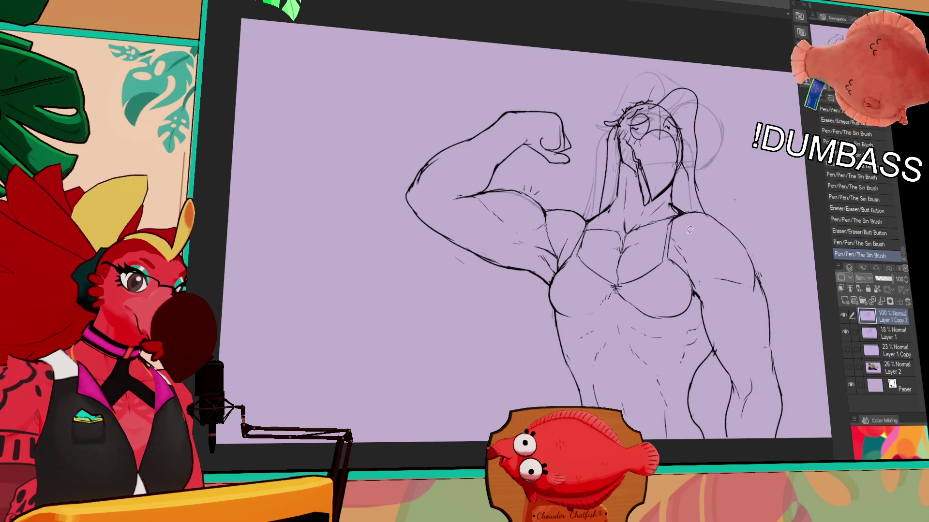
# Draw the bra's lower band across the abdomen and a small bow at its centre
pyautogui.moveTo(556, 305); pyautogui.dragTo(639, 319)
pyautogui.hotkey('ctrl', 'd')
pyautogui.moveTo(558, 323); pyautogui.dragTo(634, 317)
pyautogui.hotkey('ctrl', 'z')
pyautogui.moveTo(558, 328); pyautogui.dragTo(659, 315)
pyautogui.hotkey('ctrl', 'z')
pyautogui.moveTo(601, 328); pyautogui.dragTo(661, 314)
pyautogui.hotkey('ctrl', 'z')
pyautogui.moveTo(586, 331)
pyautogui.mouseDown()
pyautogui.moveTo(683, 316)
pyautogui.moveTo(680, 330)
pyautogui.mouseUp()
pyautogui.moveTo(605, 313)
pyautogui.mouseDown()
pyautogui.moveTo(598, 327)
pyautogui.moveTo(611, 323)
pyautogui.mouseUp()
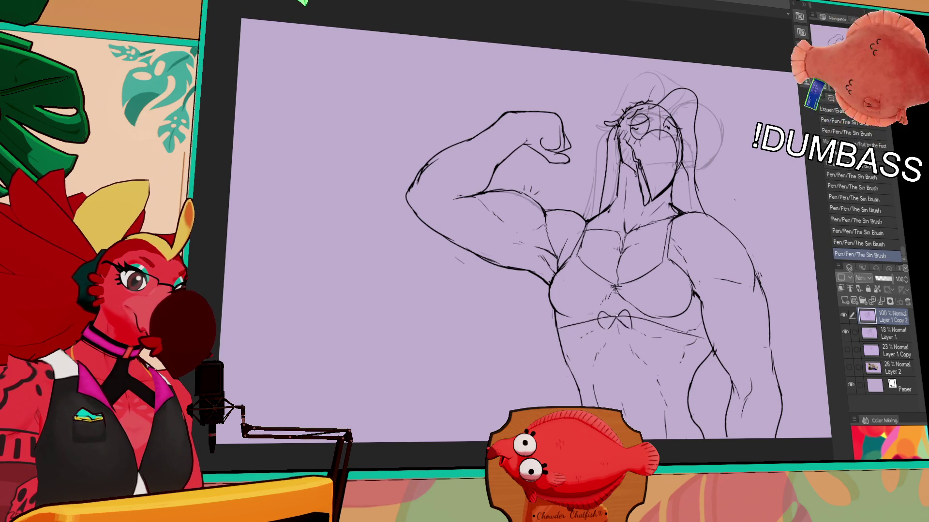
# Try lasso selections around the bra area, then undo them and the centre bow
pyautogui.moveTo(759, 310)
pyautogui.mouseDown()
pyautogui.moveTo(714, 299)
pyautogui.moveTo(739, 278)
pyautogui.mouseUp()
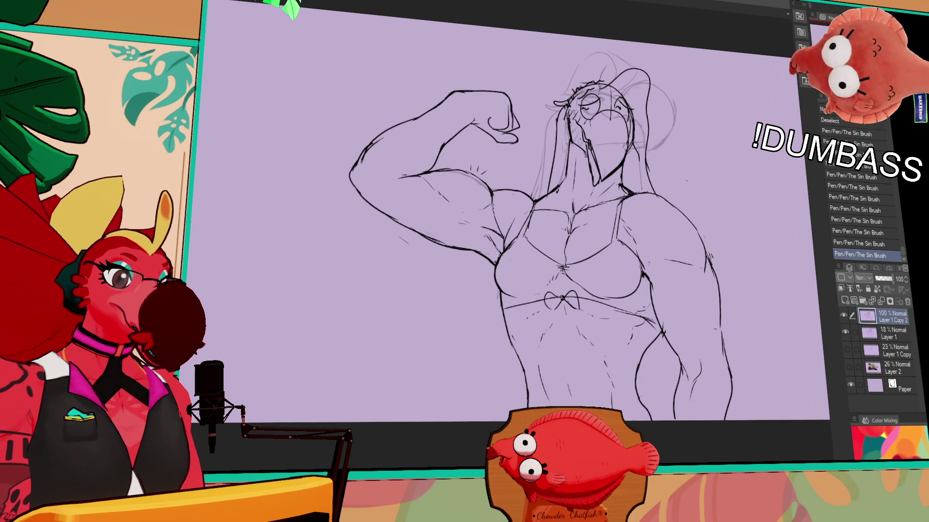
pyautogui.moveTo(654, 323)
pyautogui.mouseDown()
pyautogui.moveTo(578, 303)
pyautogui.moveTo(534, 305)
pyautogui.moveTo(493, 285)
pyautogui.moveTo(538, 205)
pyautogui.moveTo(554, 249)
pyautogui.mouseUp()
pyautogui.hotkey('ctrl', 'z')
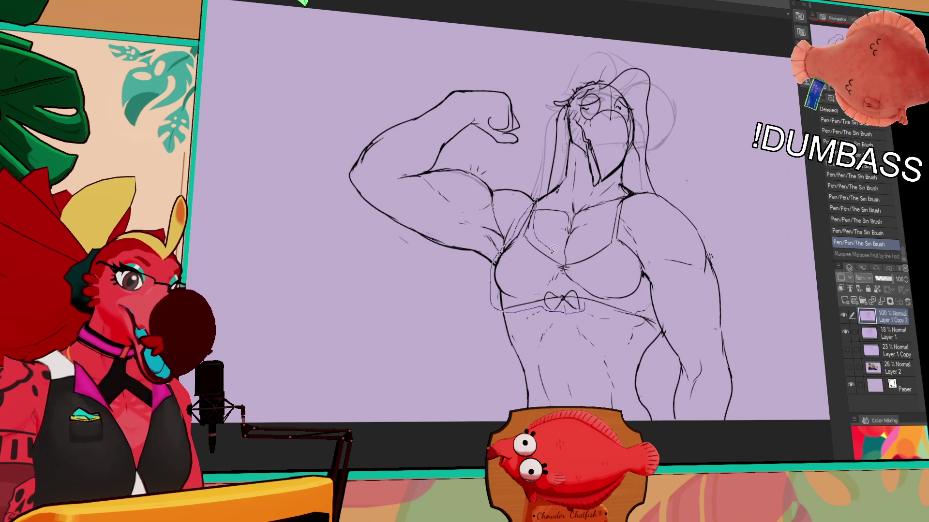
pyautogui.hotkey('ctrl', 'z')
pyautogui.moveTo(536, 194)
pyautogui.mouseDown()
pyautogui.moveTo(482, 276)
pyautogui.moveTo(498, 329)
pyautogui.moveTo(618, 319)
pyautogui.mouseUp()
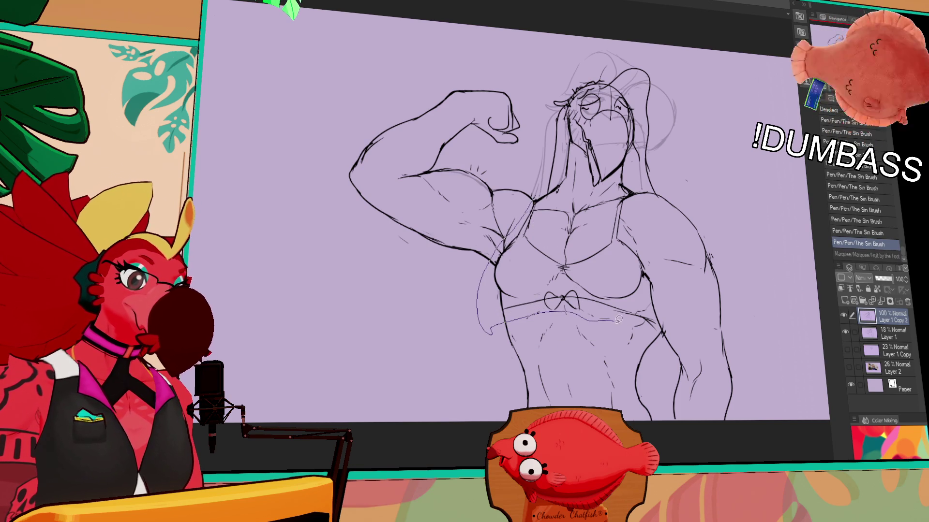
pyautogui.moveTo(646, 249); pyautogui.dragTo(627, 191)
pyautogui.moveTo(569, 252); pyautogui.dragTo(537, 196)
pyautogui.hotkey('ctrl', 'd')
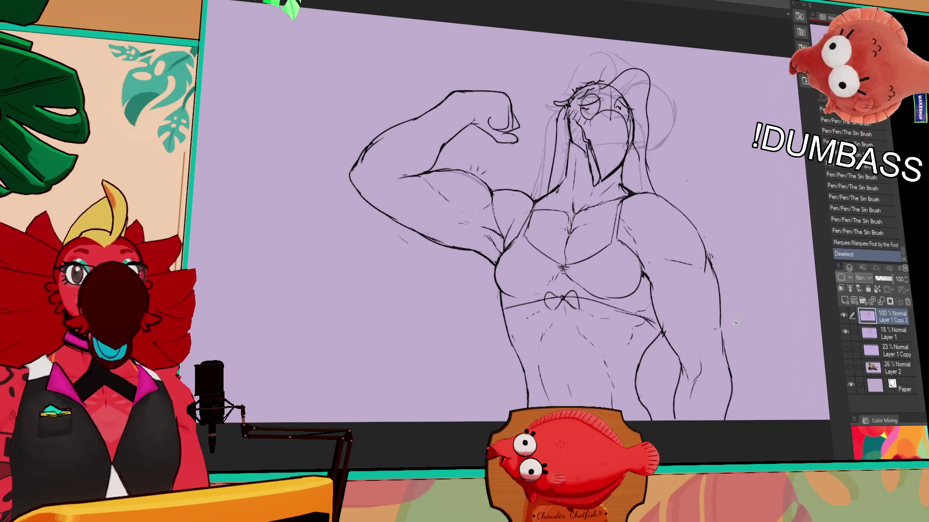
pyautogui.hotkey('ctrl', 'z')
pyautogui.hotkey('ctrl', 'z')
pyautogui.hotkey('ctrl', 'z')
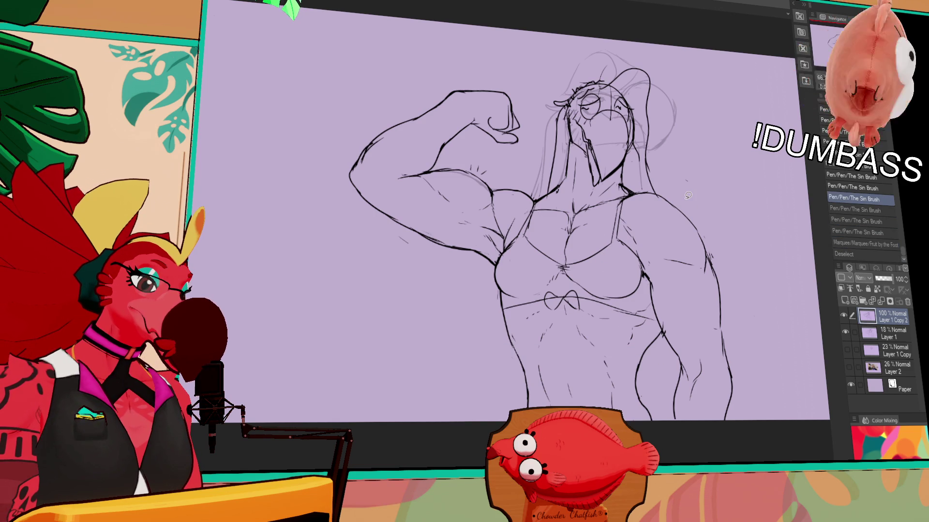
pyautogui.hotkey('ctrl', 'z')
pyautogui.hotkey('ctrl', 'z')
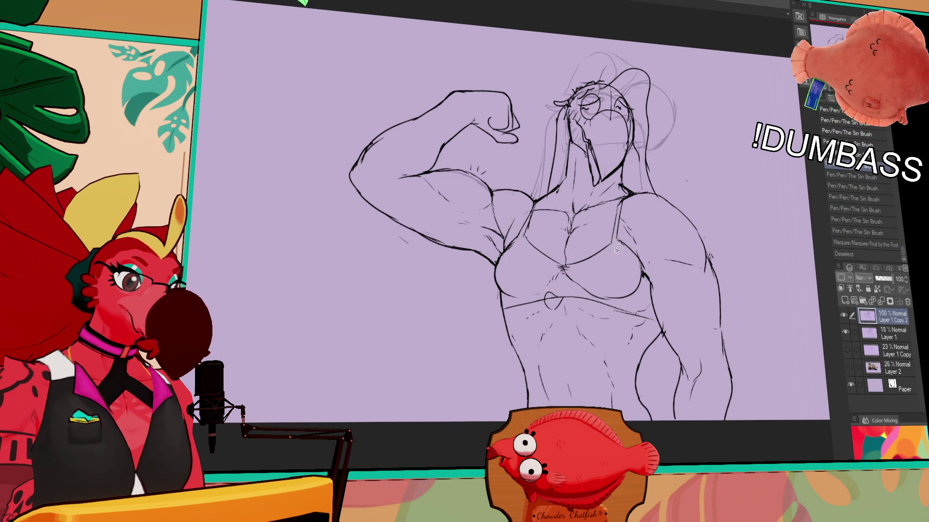
# Erase small torso marks and try a waistband line lower on the torso
pyautogui.press('e')
pyautogui.moveTo(544, 309)
pyautogui.mouseDown()
pyautogui.moveTo(645, 330)
pyautogui.moveTo(612, 315)
pyautogui.mouseUp()
pyautogui.press('p')
pyautogui.moveTo(518, 365); pyautogui.dragTo(629, 371)
pyautogui.hotkey('ctrl', 'z')
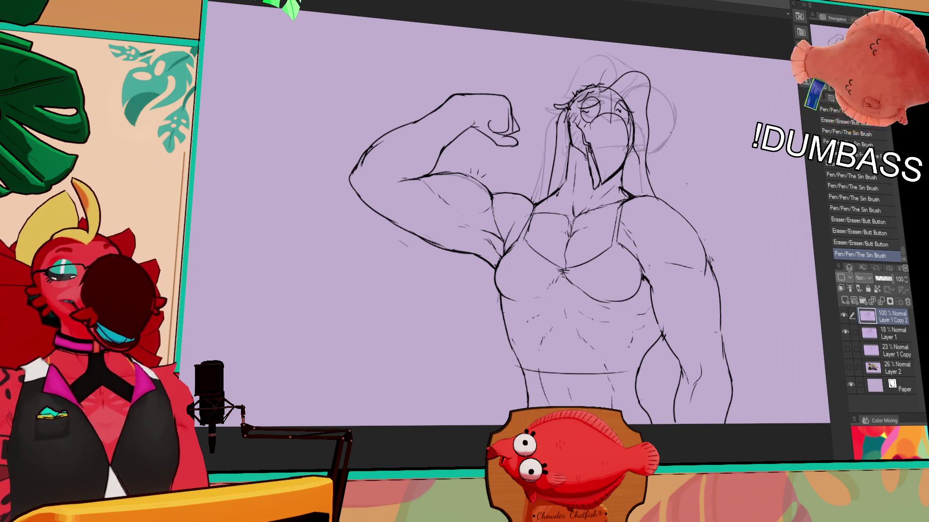
# Shift the view upward, erase a chest line segment and redraw the upper chest stroke
pyautogui.moveTo(662, 231); pyautogui.dragTo(646, 214)
pyautogui.moveTo(527, 203); pyautogui.dragTo(530, 219)
pyautogui.moveTo(539, 183)
pyautogui.mouseDown()
pyautogui.moveTo(549, 227)
pyautogui.moveTo(586, 242)
pyautogui.mouseUp()
pyautogui.hotkey('ctrl', 'z')
# Erase and redraw the right chest line, retrying the stroke with undo and redo
pyautogui.hotkey('ctrl', 'z')
pyautogui.moveTo(537, 193); pyautogui.dragTo(580, 249)
pyautogui.moveTo(578, 218); pyautogui.dragTo(623, 244)
pyautogui.moveTo(619, 188); pyautogui.dragTo(621, 225)
pyautogui.moveTo(578, 186); pyautogui.dragTo(621, 247)
pyautogui.hotkey('ctrl', 'z')
pyautogui.moveTo(578, 186); pyautogui.dragTo(622, 245)
pyautogui.hotkey('ctrl', 'z')
pyautogui.hotkey('ctrl', 'y')
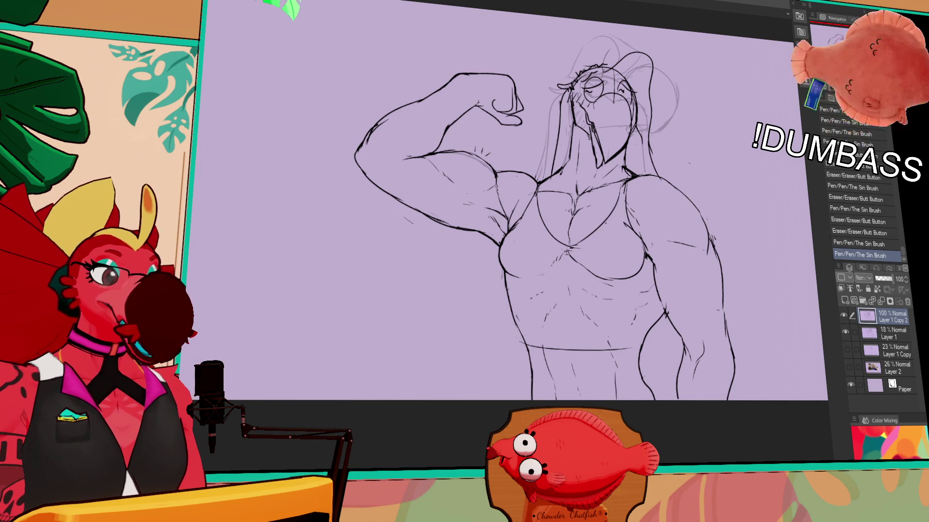
# Clean small bits off the lower chest and redraw the left chest line
pyautogui.moveTo(571, 246); pyautogui.dragTo(583, 254)
pyautogui.moveTo(572, 247)
pyautogui.mouseDown()
pyautogui.moveTo(582, 254)
pyautogui.moveTo(537, 201)
pyautogui.moveTo(520, 220)
pyautogui.moveTo(542, 218)
pyautogui.mouseUp()
pyautogui.hotkey('ctrl', 'z')
pyautogui.hotkey('ctrl', 'y')
pyautogui.hotkey('ctrl', 'z')
pyautogui.hotkey('ctrl', 'y')
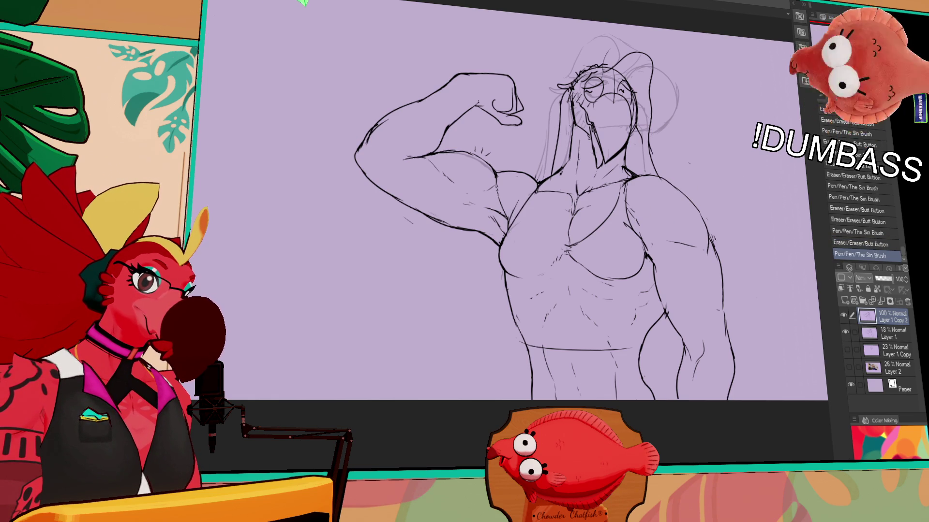
pyautogui.moveTo(537, 186); pyautogui.dragTo(532, 225)
pyautogui.hotkey('ctrl', 'z')
pyautogui.moveTo(535, 184); pyautogui.dragTo(581, 261)
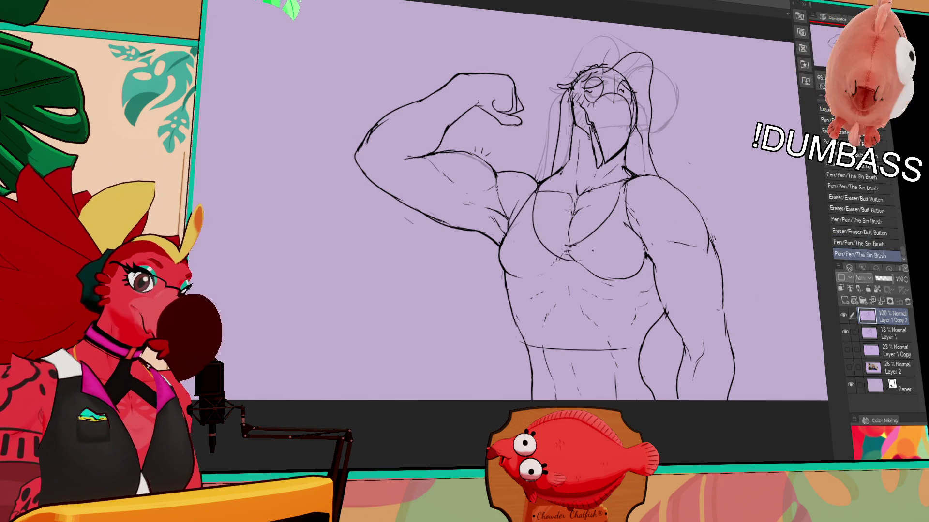
# Rework the bra centre with a new diagonal line, a small mark and trimmed lines
pyautogui.moveTo(600, 229); pyautogui.dragTo(564, 254)
pyautogui.moveTo(618, 201); pyautogui.dragTo(565, 267)
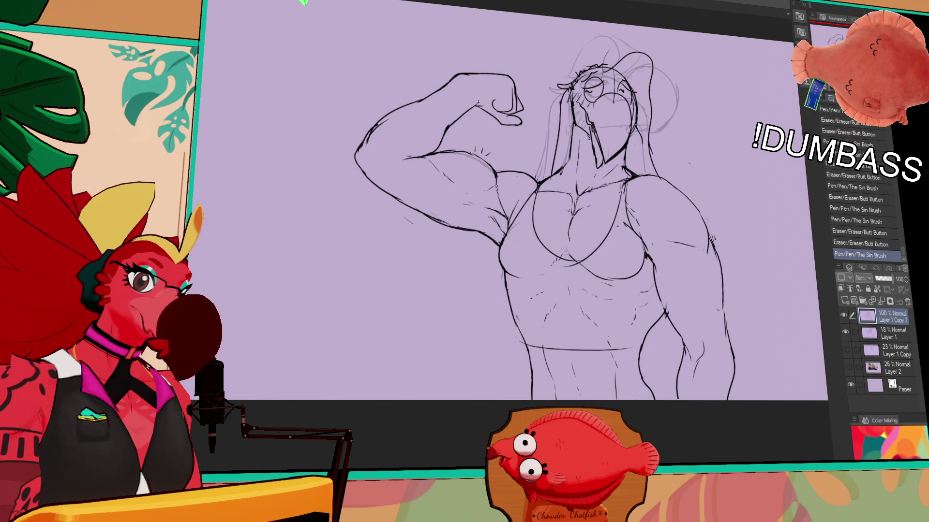
pyautogui.hotkey('ctrl', 'z')
pyautogui.moveTo(619, 191); pyautogui.dragTo(571, 261)
pyautogui.click(605, 218)
pyautogui.moveTo(541, 233)
pyautogui.mouseDown()
pyautogui.moveTo(534, 257)
pyautogui.moveTo(567, 261)
pyautogui.moveTo(569, 271)
pyautogui.mouseUp()
pyautogui.moveTo(571, 278); pyautogui.dragTo(574, 290)
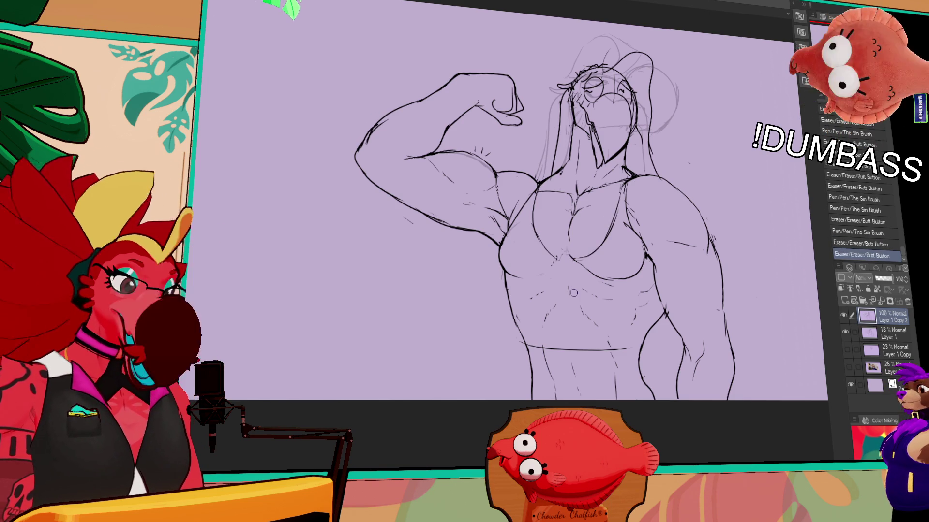